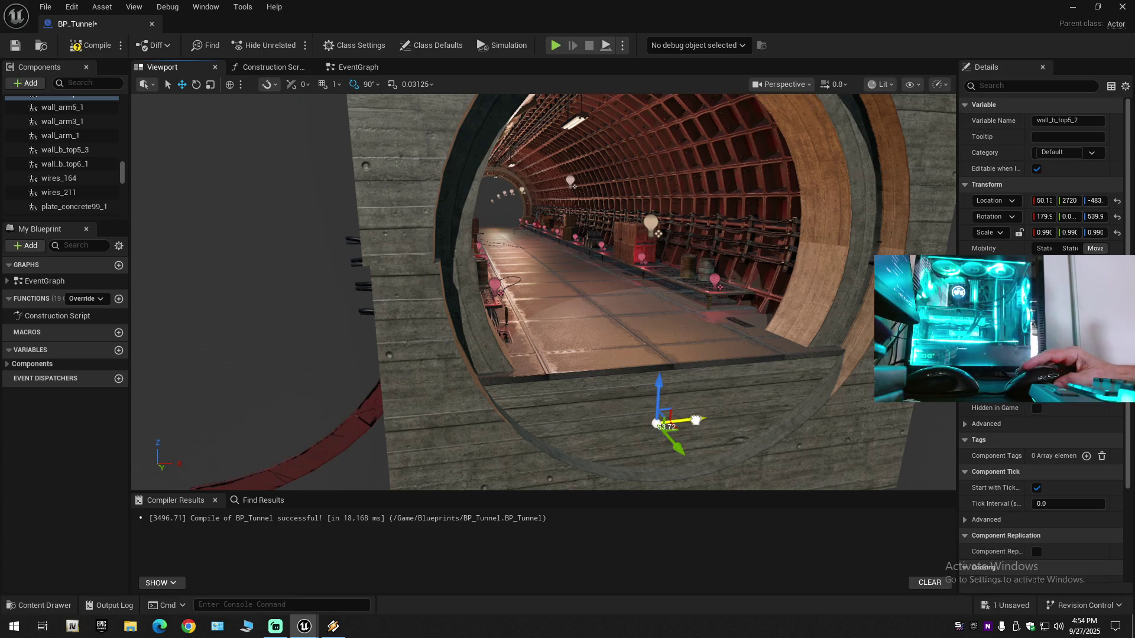
# Step: Nudge wall_b_top5_2 along X to 44.91 and bring the wooden arch into view
pyautogui.moveTo(695, 420); pyautogui.dragTo(695, 420)
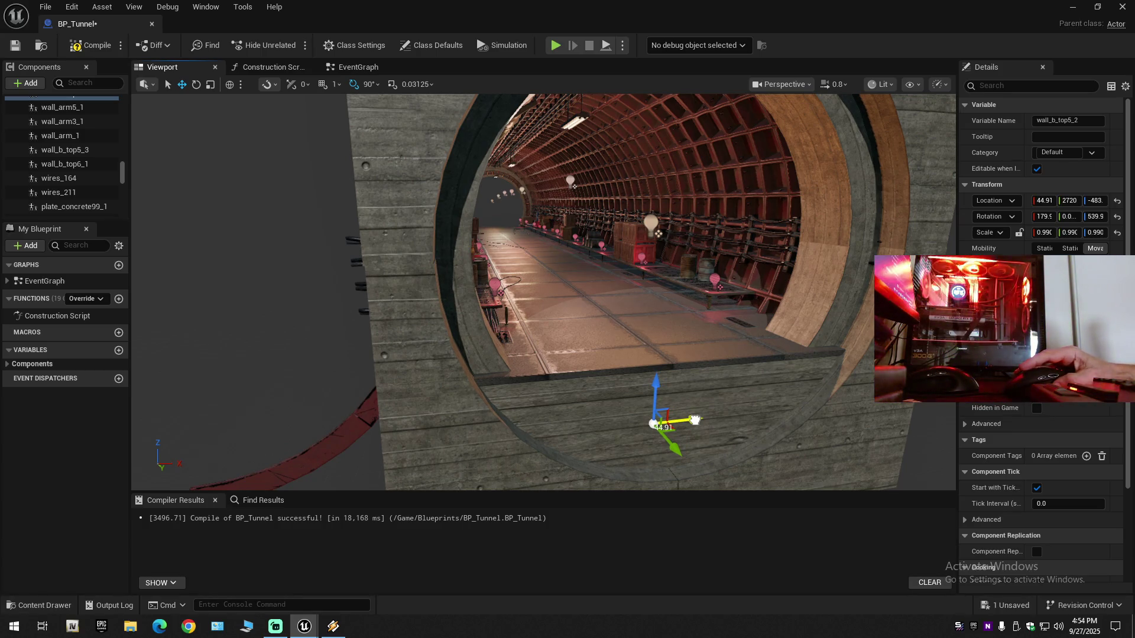
pyautogui.moveTo(712, 417); pyautogui.dragTo(558, 400)
pyautogui.scroll(-1, 659, 418)
pyautogui.scroll(-1, 609, 410)
pyautogui.scroll(-1, 600, 408)
pyautogui.moveTo(668, 341); pyautogui.dragTo(668, 341)
# Step: Alternate between wall_b_top5_3 and wall_b_top6_1, nudging wall_b_top5_3 to about Y 2681
pyautogui.click(668, 341)
pyautogui.moveTo(613, 272); pyautogui.dragTo(614, 272)
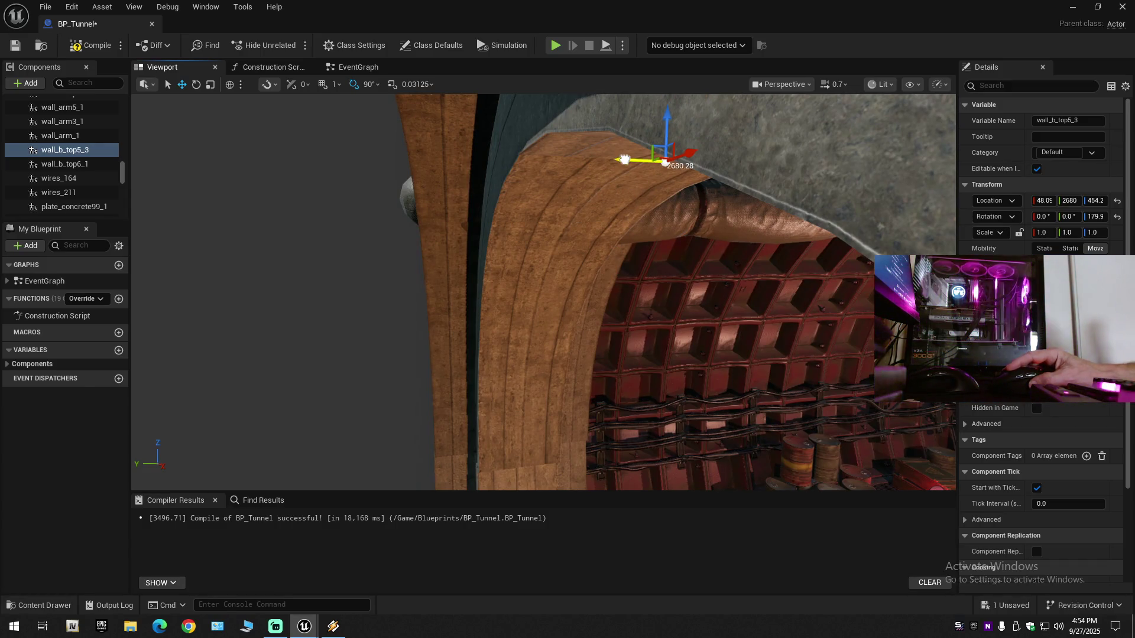
pyautogui.click(624, 159)
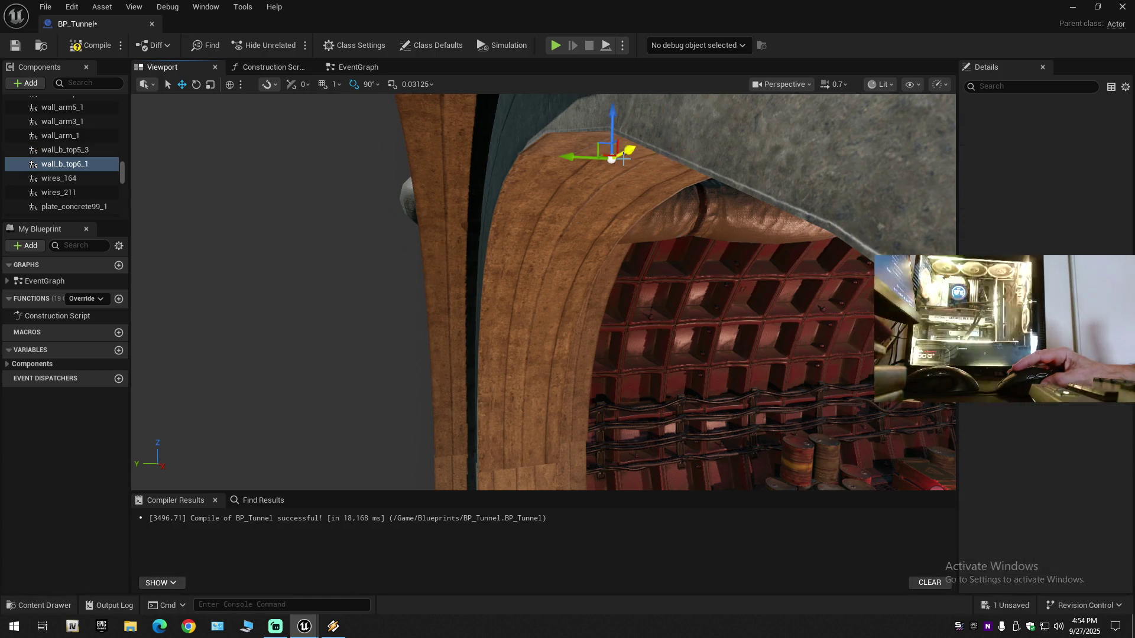
pyautogui.click(594, 174)
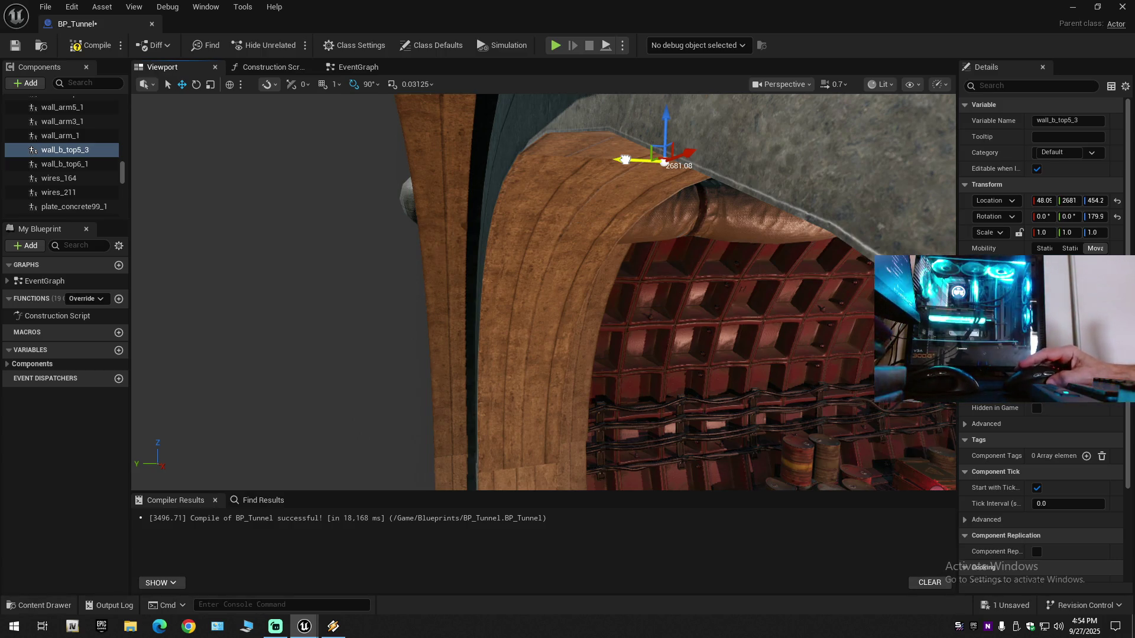
pyautogui.click(625, 159)
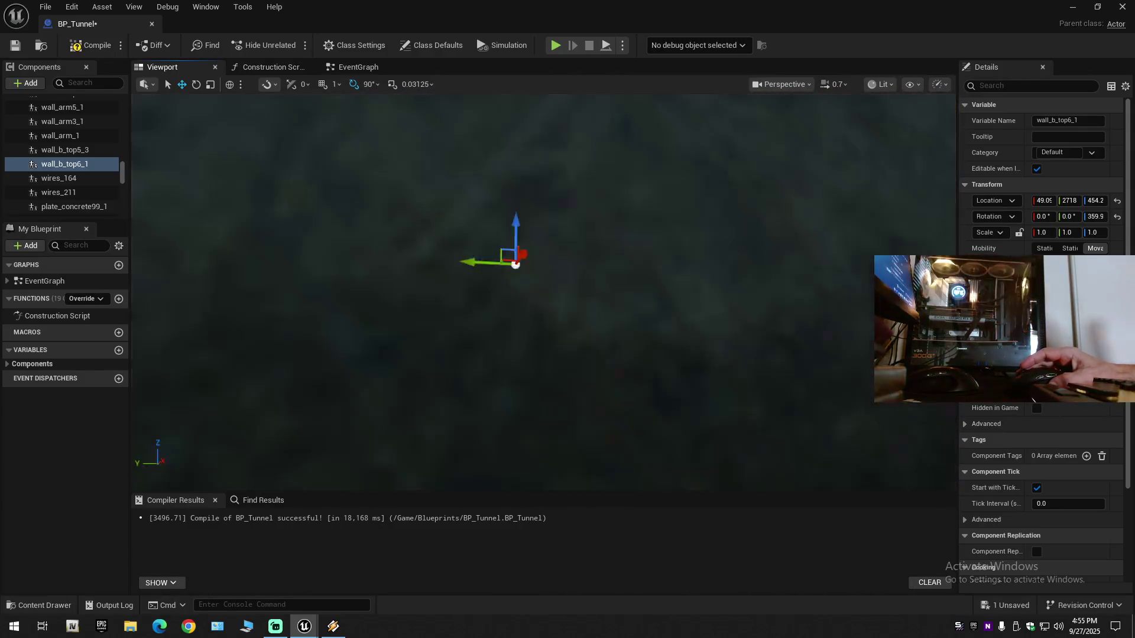
pyautogui.click(512, 238)
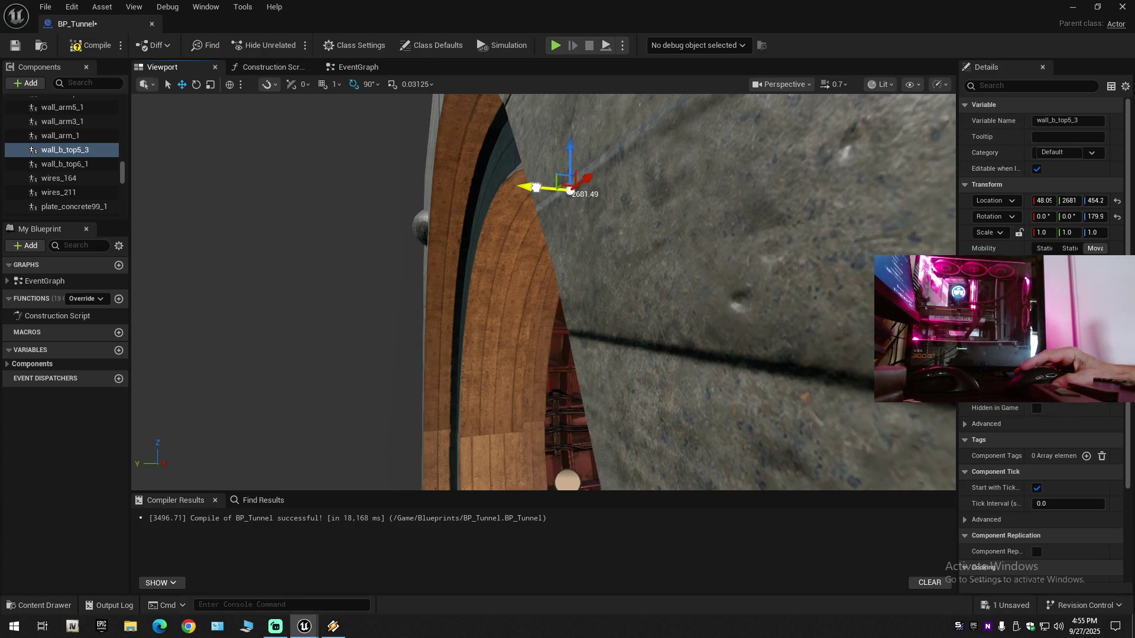
pyautogui.click(535, 187)
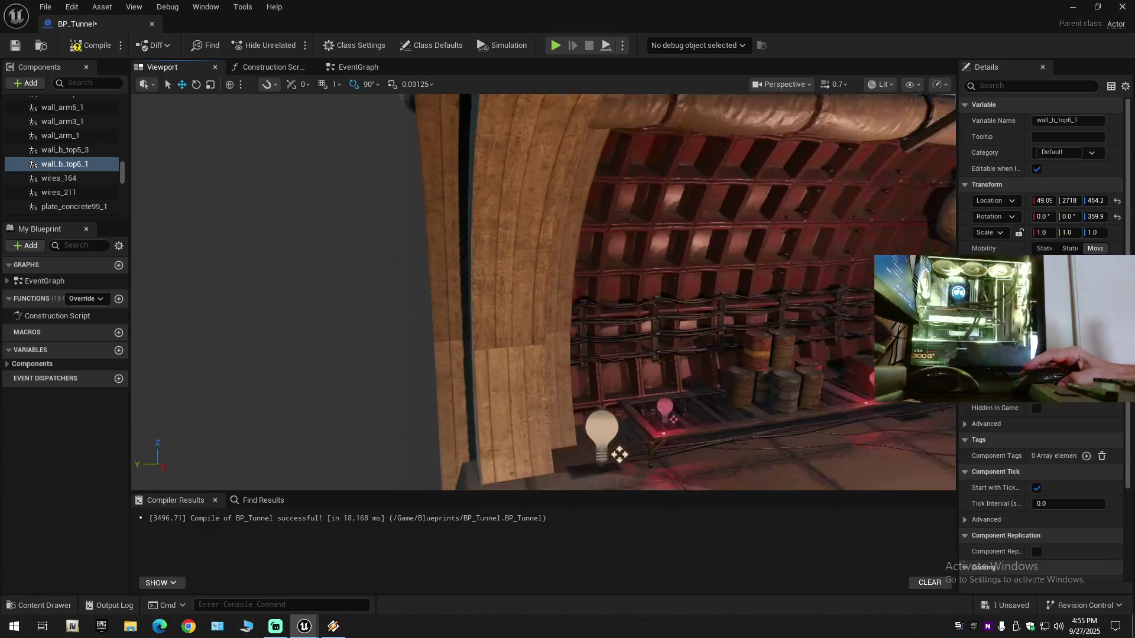
pyautogui.press('a')
pyautogui.scroll(-1, 544, 292)
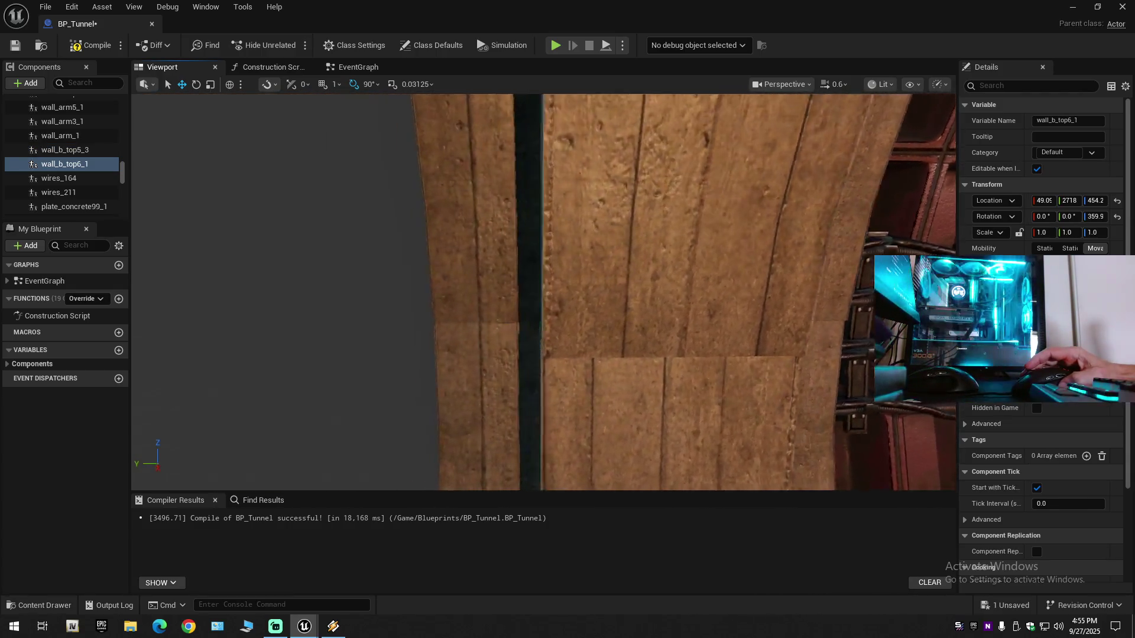
pyautogui.scroll(-1, 544, 292)
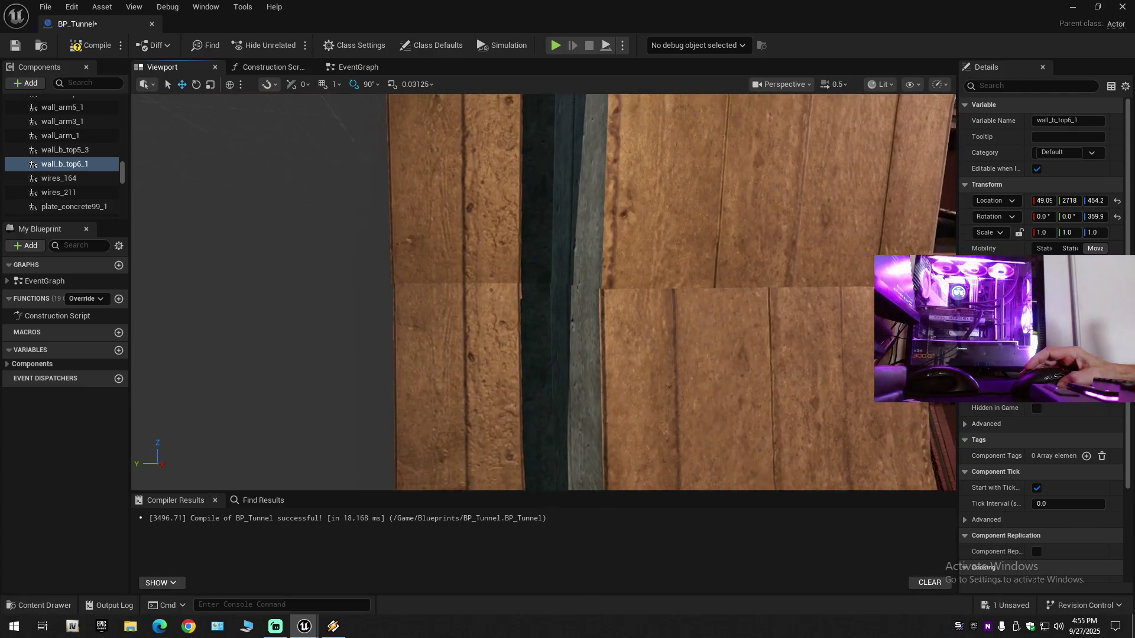
pyautogui.press('s')
pyautogui.press('s')
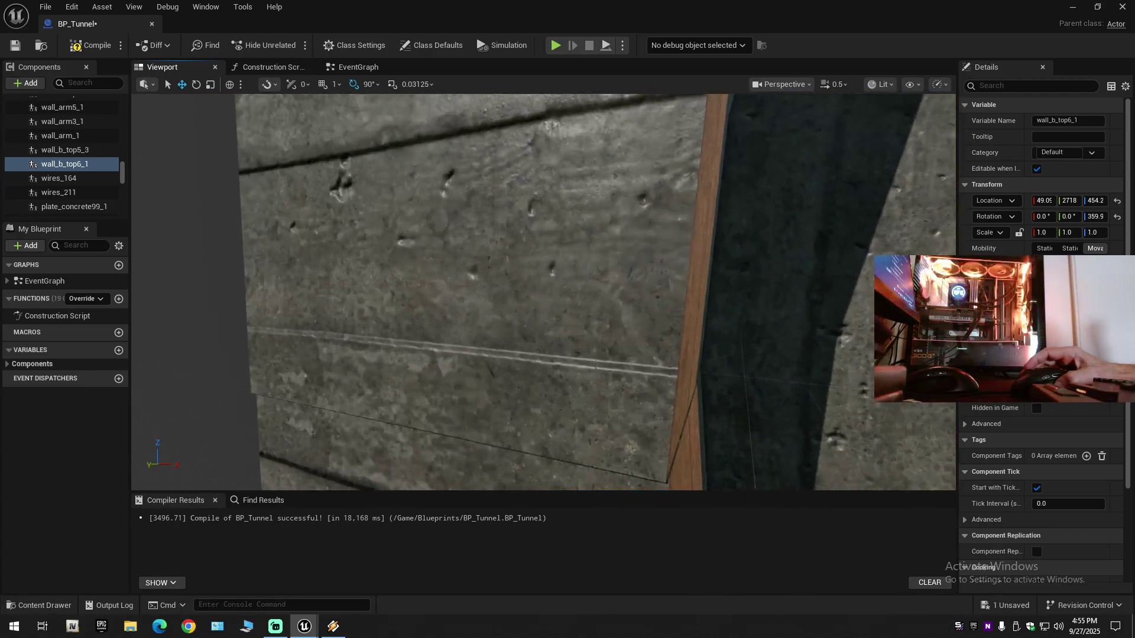
pyautogui.press('w')
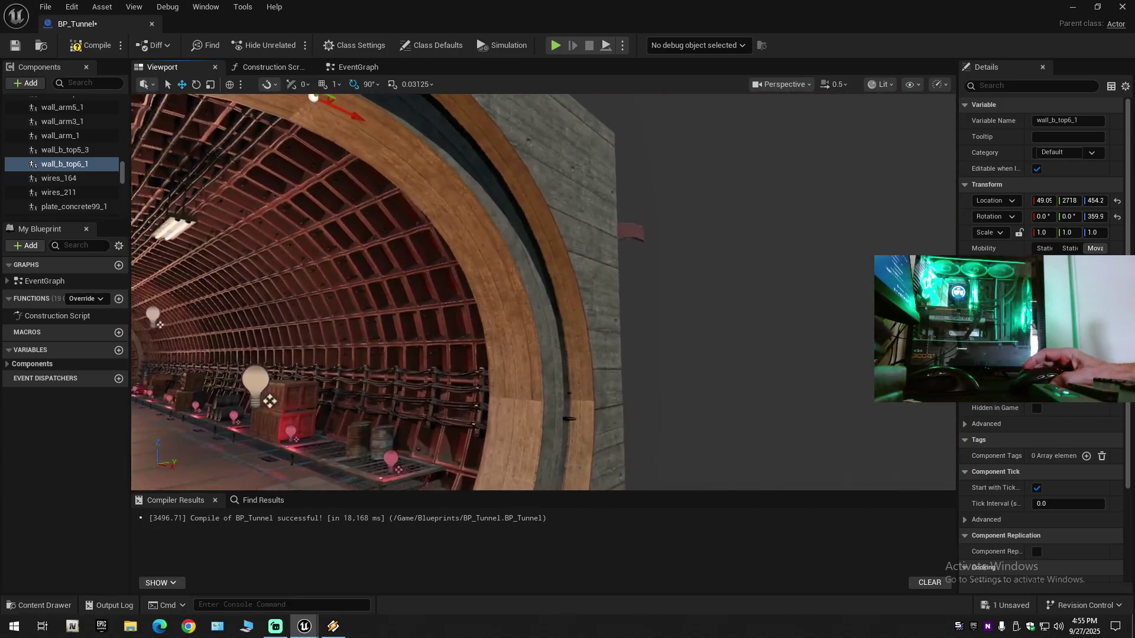
pyautogui.press('f')
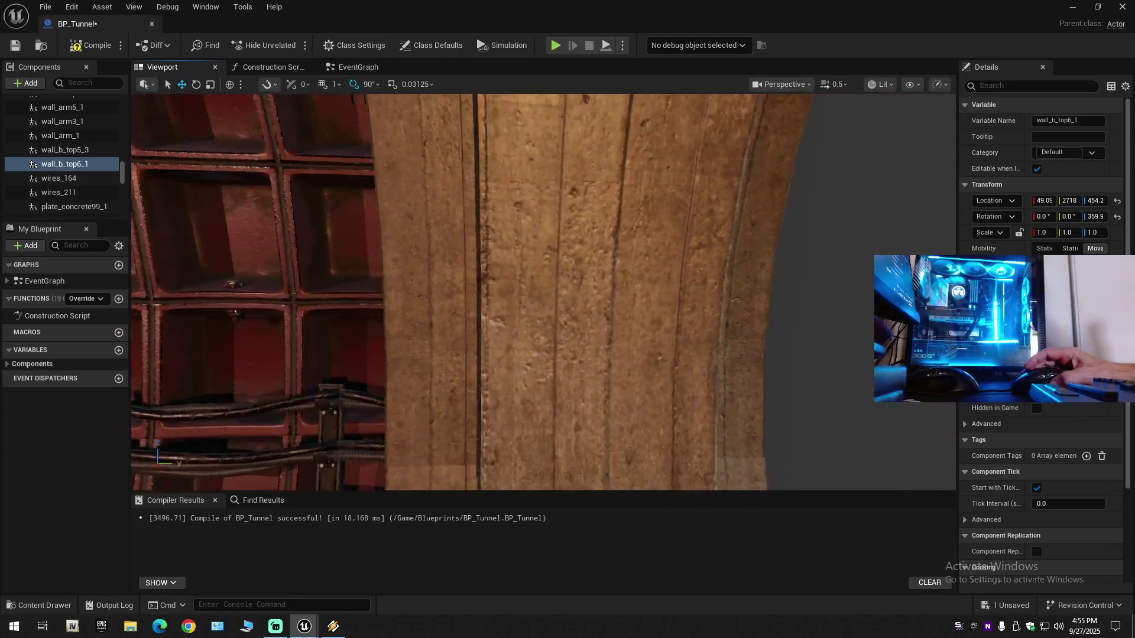
pyautogui.press('a')
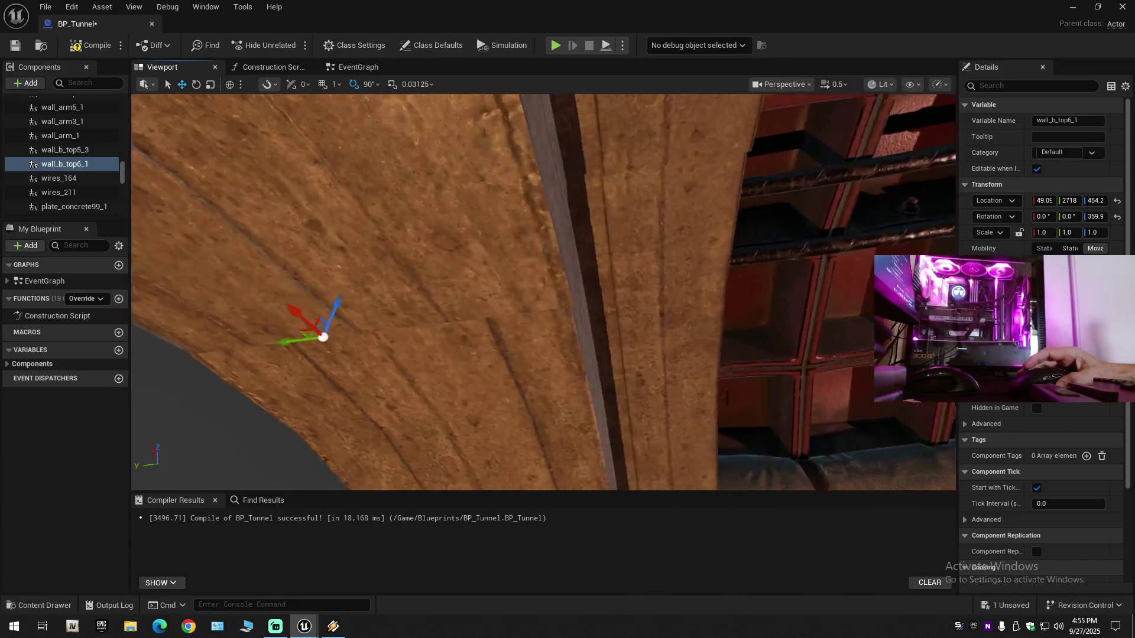
pyautogui.press('s')
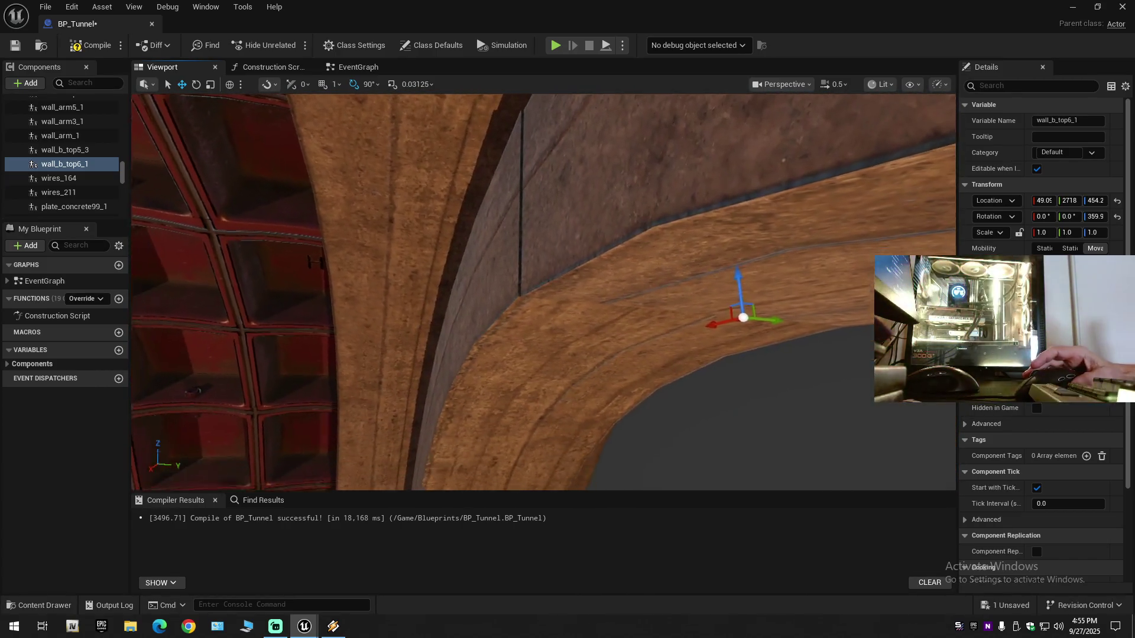
pyautogui.press('d')
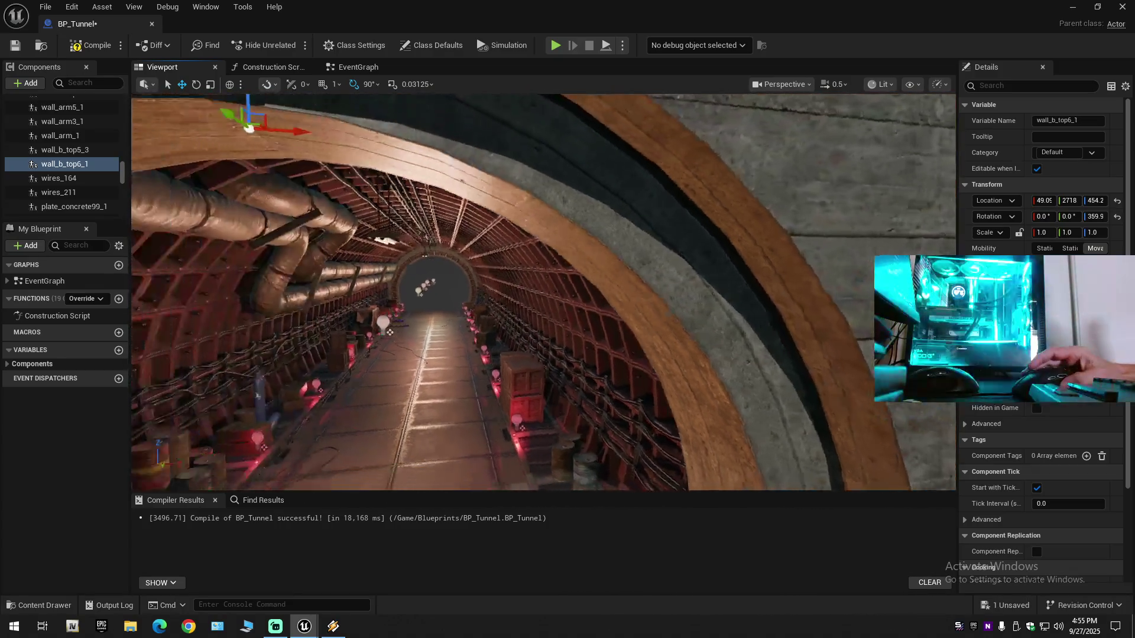
pyautogui.press('a')
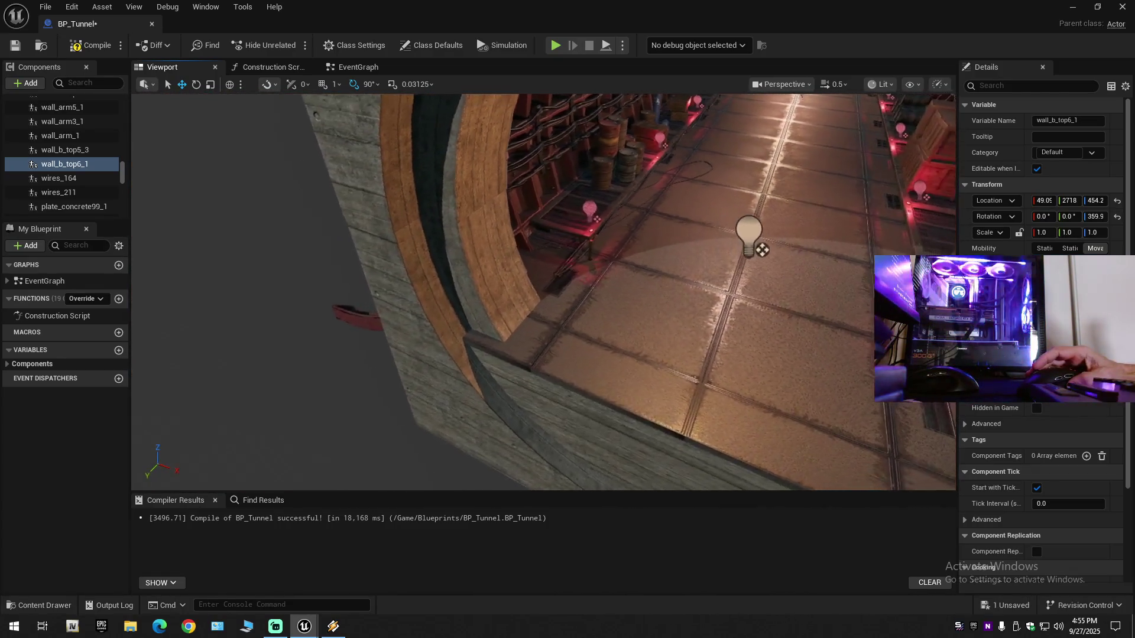
pyautogui.press('s')
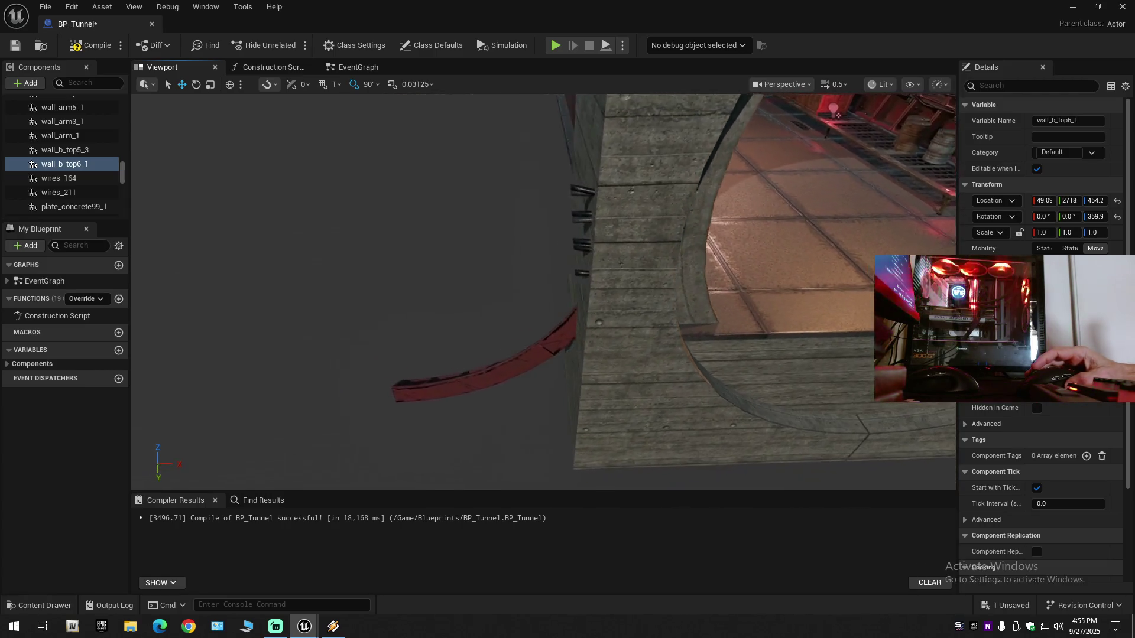
pyautogui.press('w')
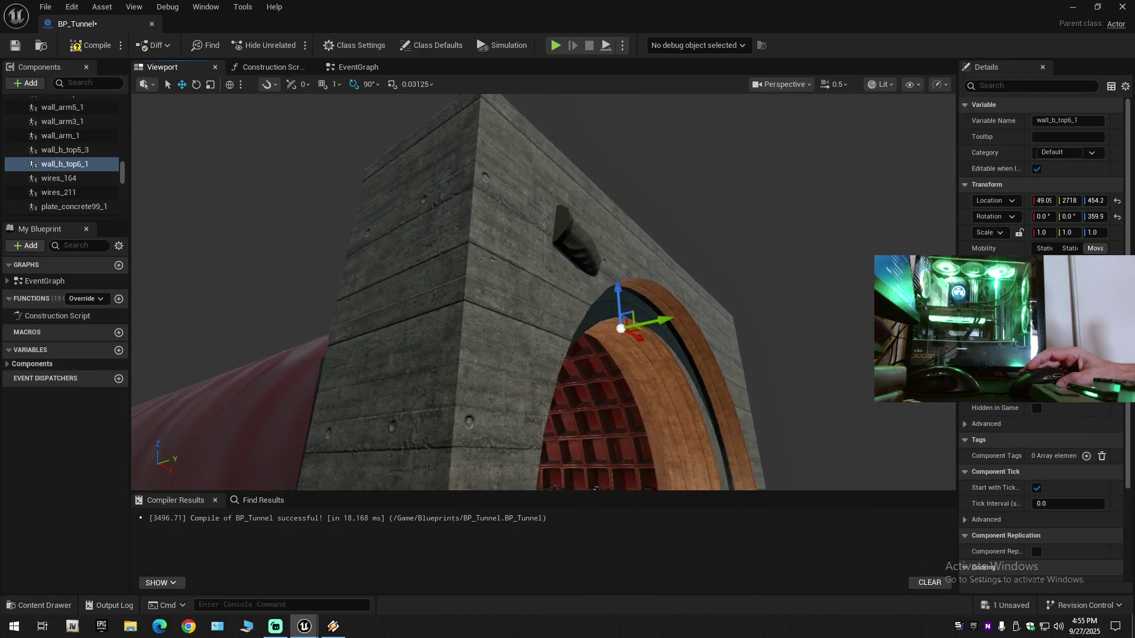
pyautogui.scroll(2, 543, 291)
pyautogui.press('s')
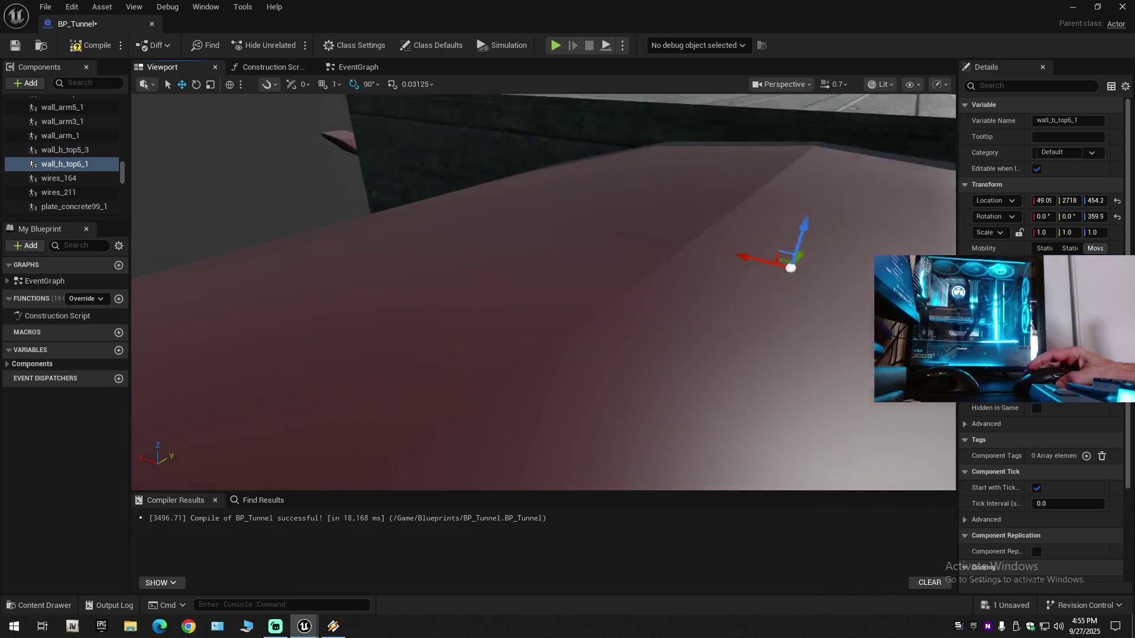
pyautogui.press('s')
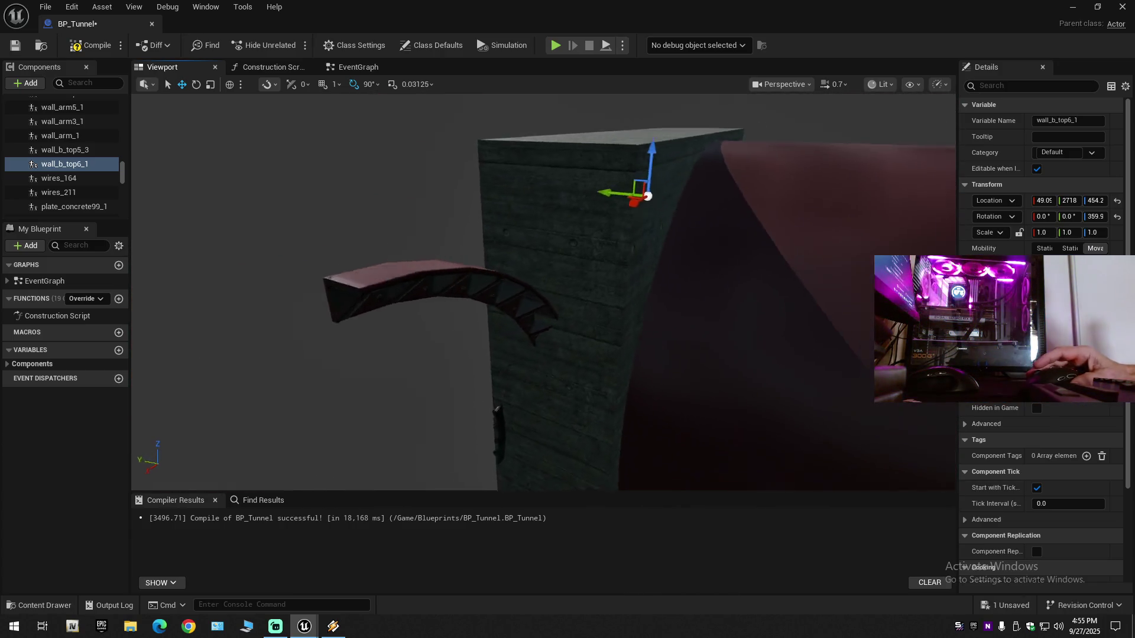
pyautogui.press('w')
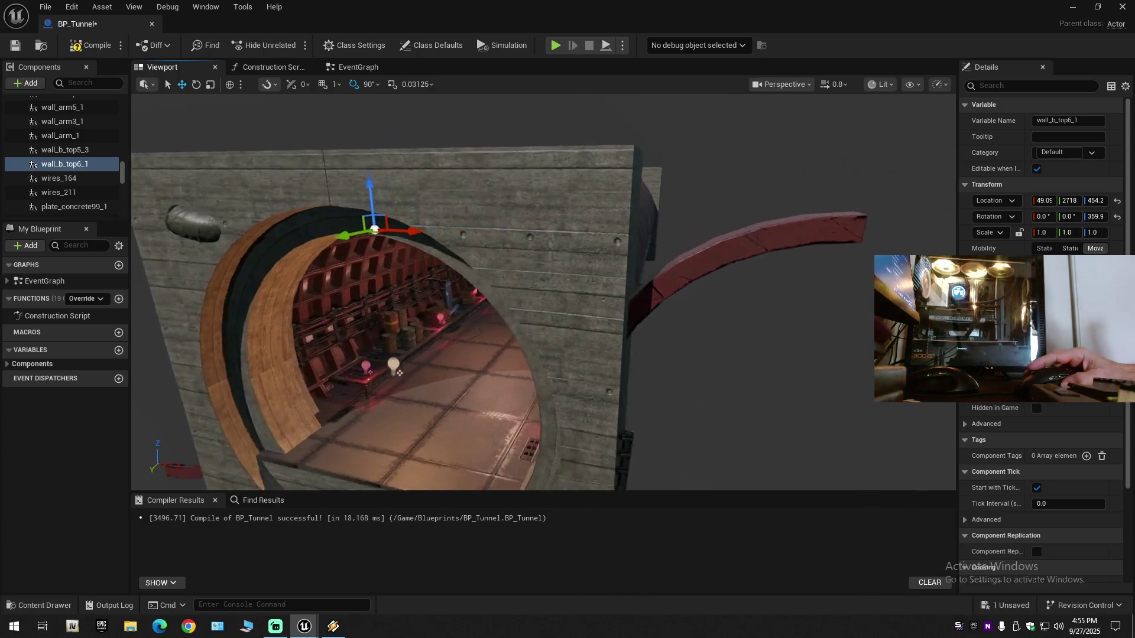
pyautogui.scroll(1, 575, 288)
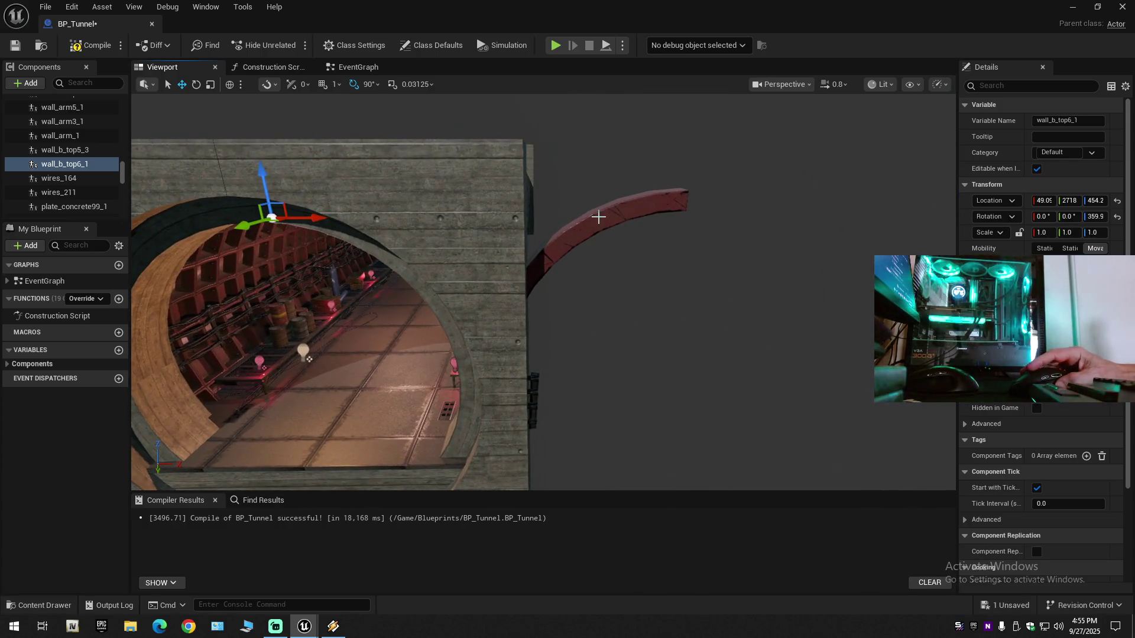
pyautogui.click(600, 219)
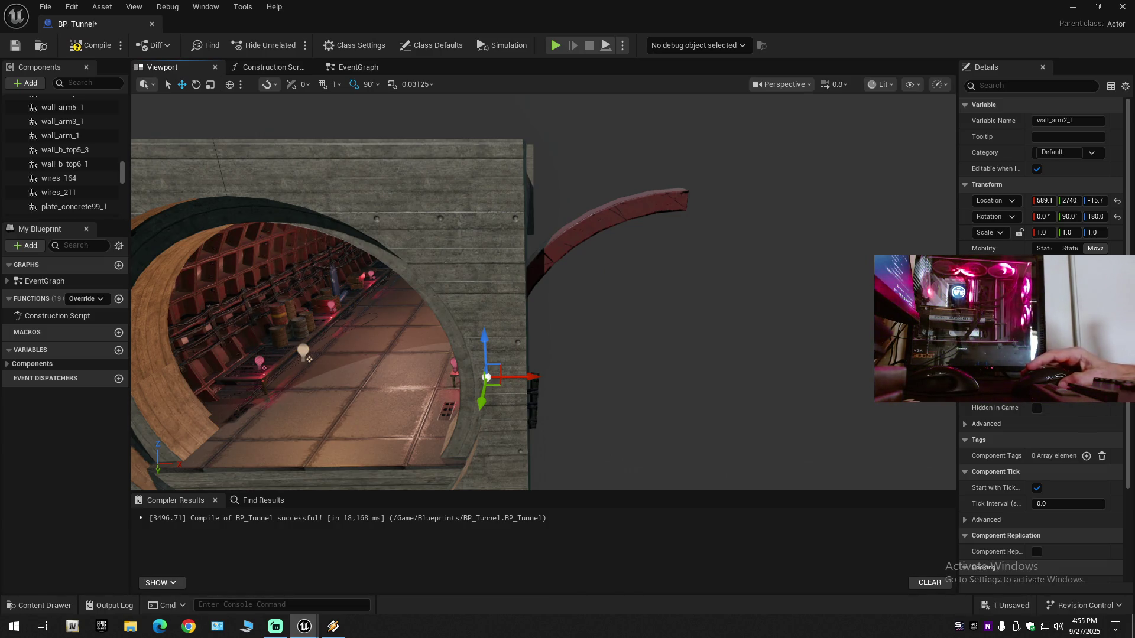
pyautogui.press('a')
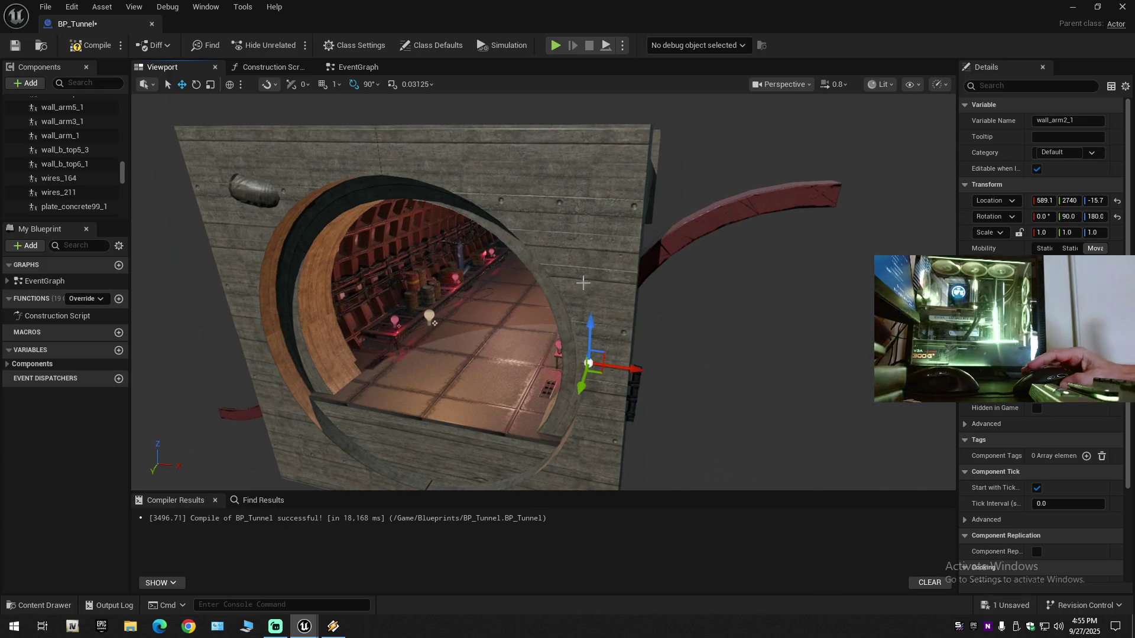
pyautogui.click(575, 253)
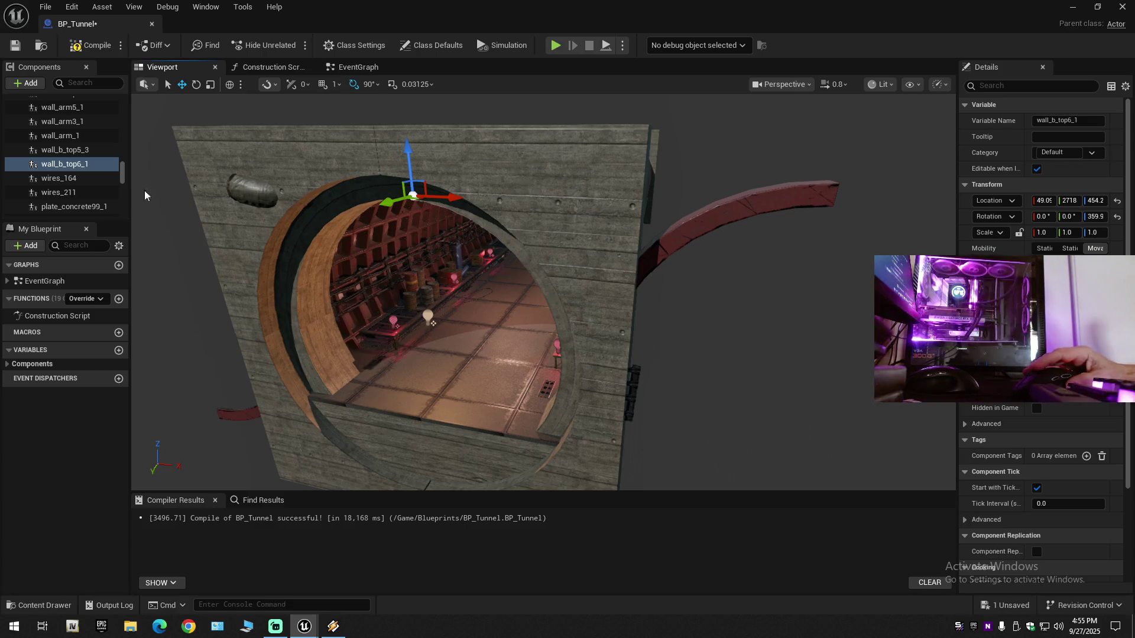
pyautogui.rightClick(65, 164)
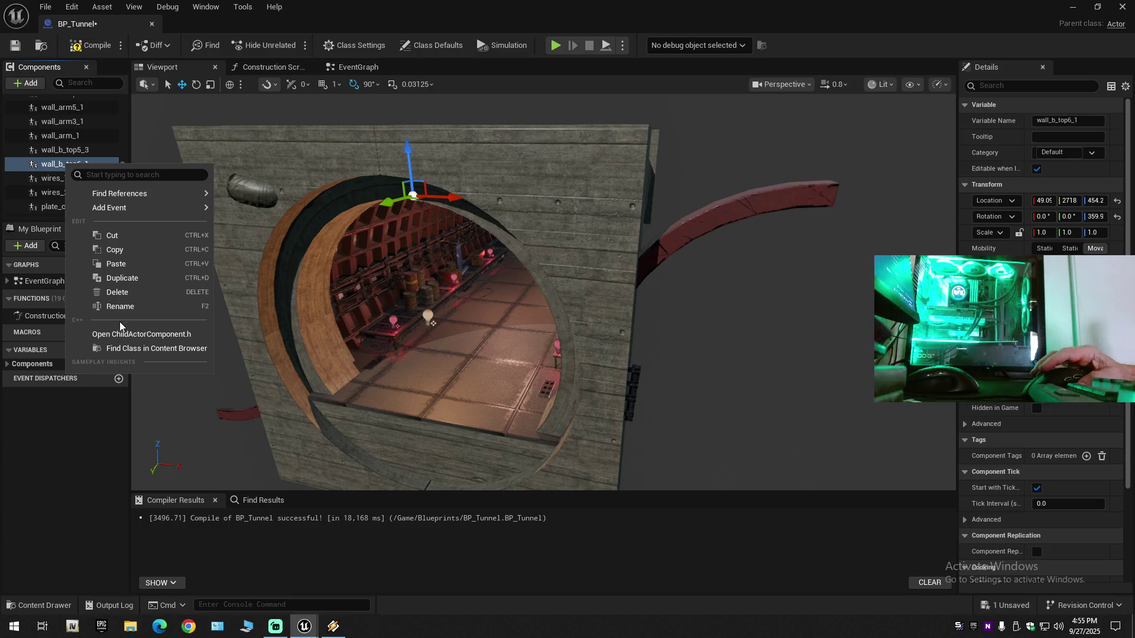
# Step: Dismiss the action menu and select wall_b_top5_3, then the wall_arm2_1 arm piece
pyautogui.click(56, 168)
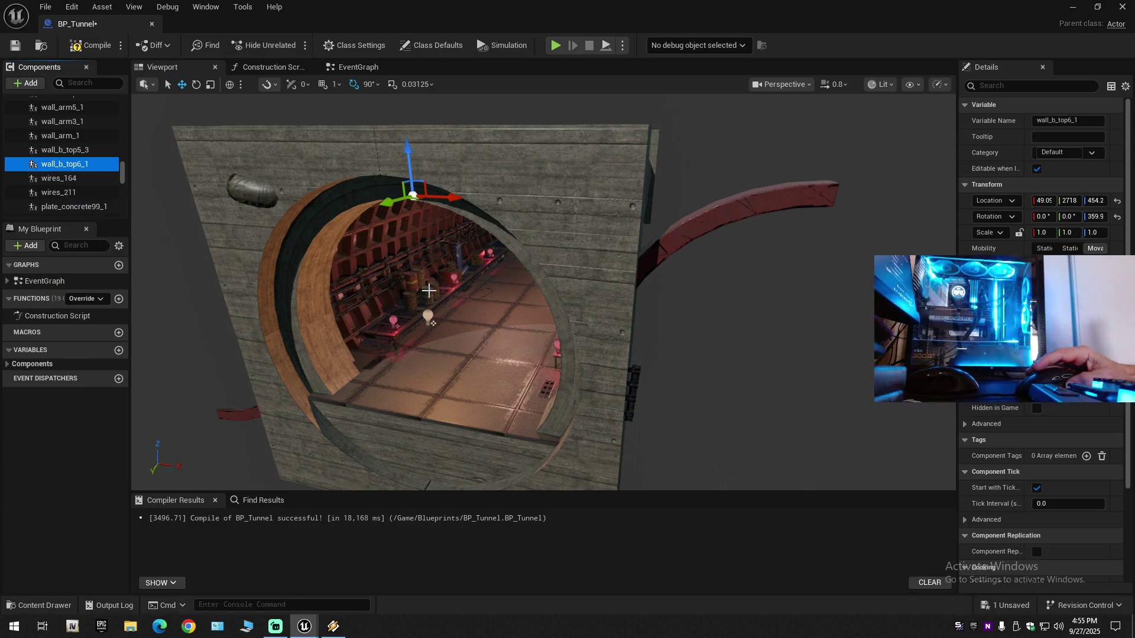
pyautogui.moveTo(441, 253); pyautogui.dragTo(441, 253)
pyautogui.click(465, 238)
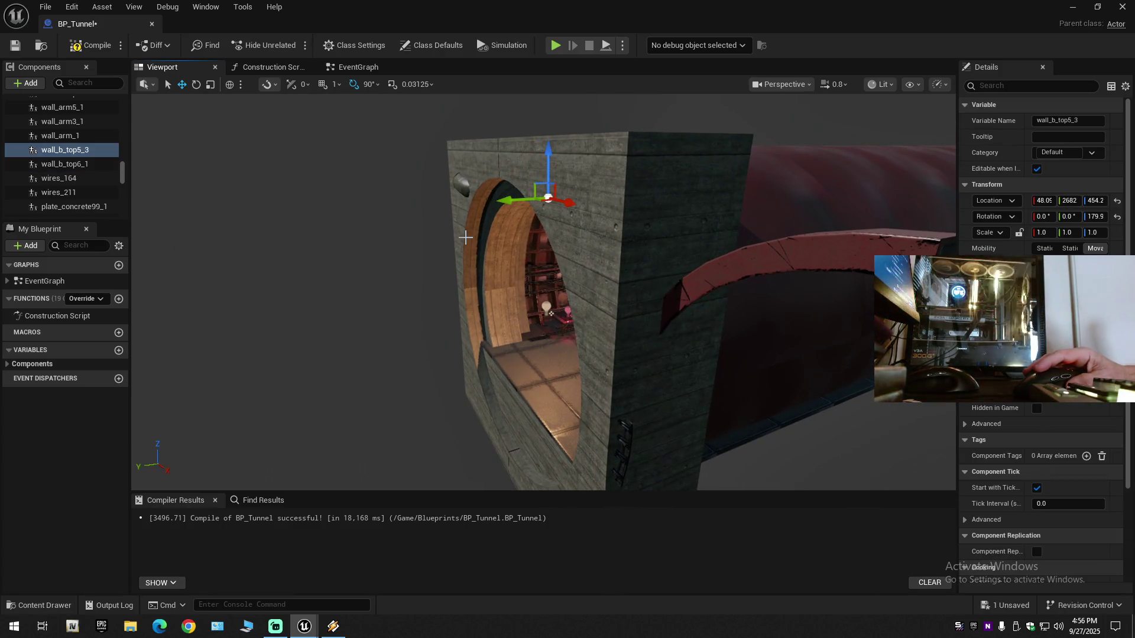
pyautogui.click(729, 275)
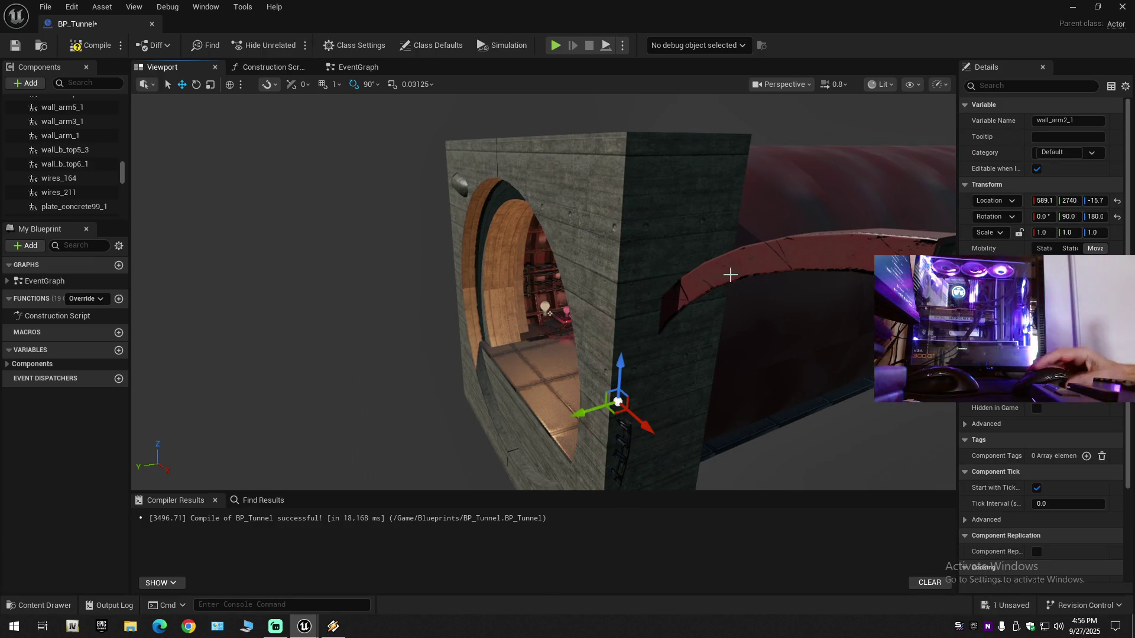
# Step: Fly the camera down the tunnel to face the red ring at its round far end
pyautogui.moveTo(730, 274)
pyautogui.mouseDown()
pyautogui.moveTo(639, 284)
pyautogui.moveTo(623, 261)
pyautogui.mouseUp()
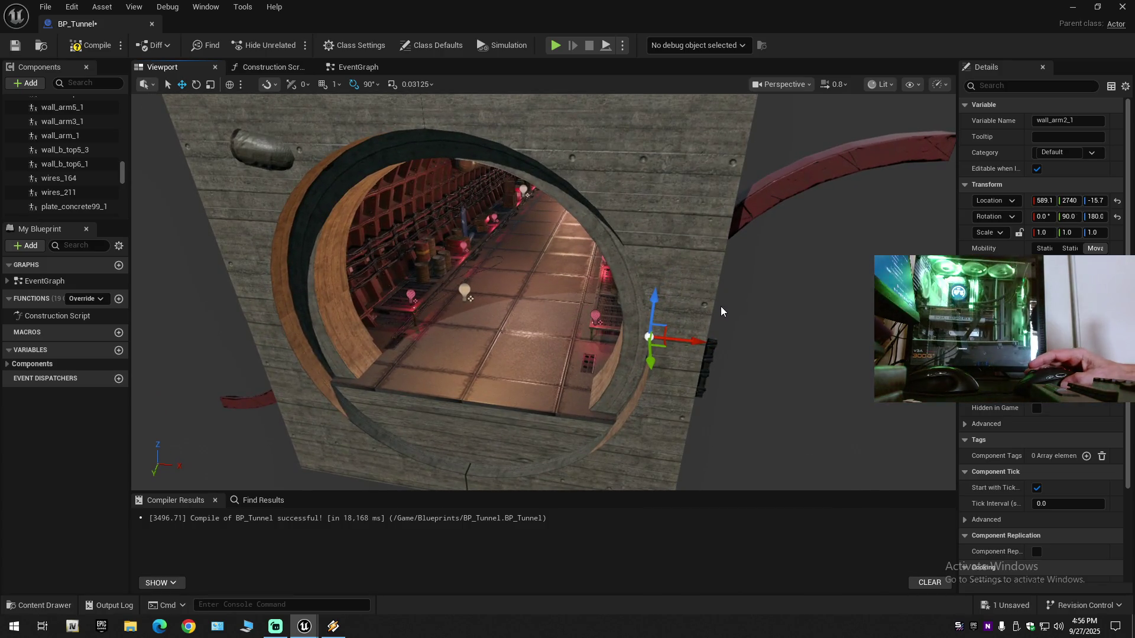
pyautogui.moveTo(680, 293); pyautogui.dragTo(488, 282)
pyautogui.moveTo(505, 334)
pyautogui.mouseDown()
pyautogui.moveTo(502, 292)
pyautogui.moveTo(505, 334)
pyautogui.moveTo(449, 322)
pyautogui.moveTo(458, 312)
pyautogui.mouseUp()
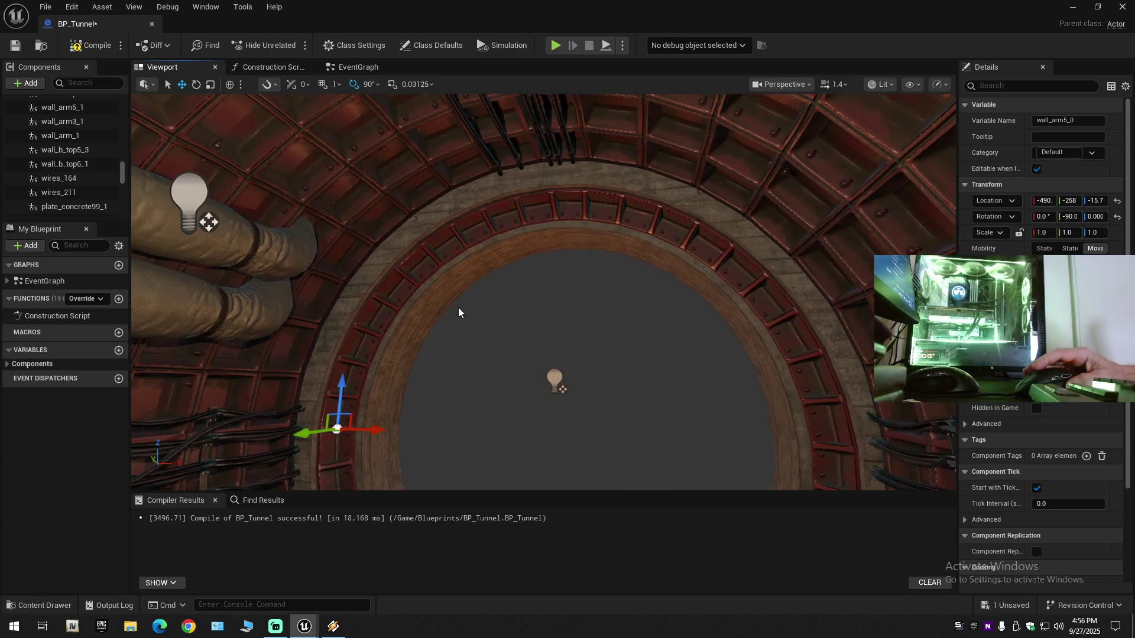
# Step: Select the red ring pieces around the far opening and move closer down the tunnel
pyautogui.keyDown('ctrl'); pyautogui.click(433, 263); pyautogui.keyUp('ctrl')
pyautogui.moveTo(797, 344); pyautogui.dragTo(697, 354)
pyautogui.moveTo(664, 320); pyautogui.dragTo(681, 223)
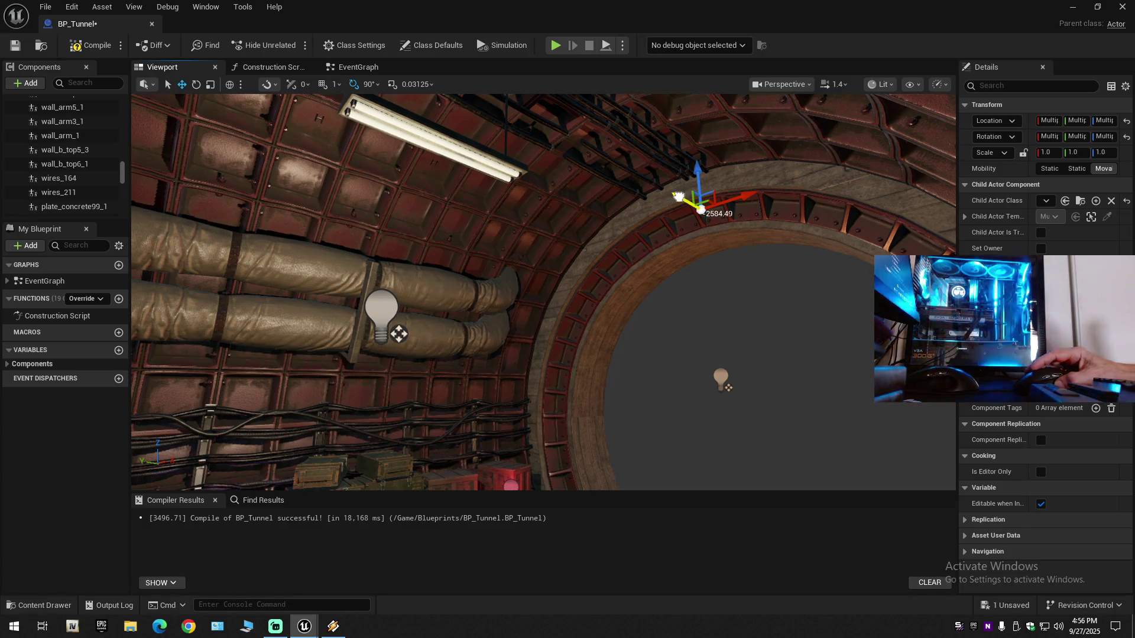
pyautogui.moveTo(679, 197); pyautogui.dragTo(678, 196)
pyautogui.moveTo(773, 307); pyautogui.dragTo(774, 307)
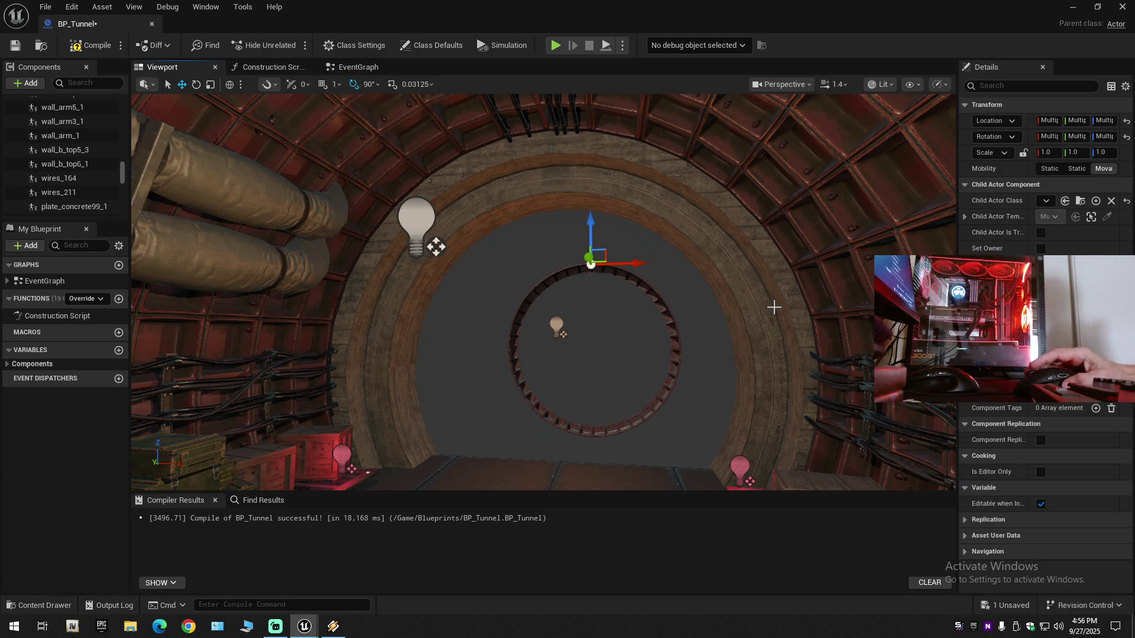
# Step: Undo the stray component modifications made to the ring pieces
pyautogui.hotkey('ctrl', 'z')
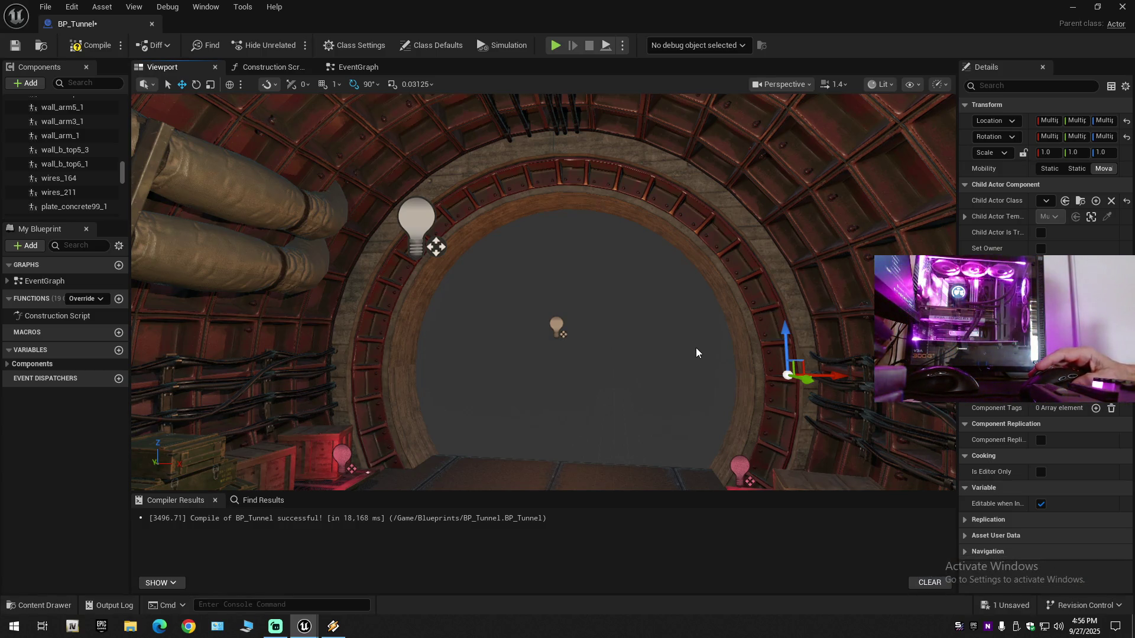
pyautogui.scroll(2, 651, 307)
pyautogui.scroll(2, 543, 293)
pyautogui.scroll(-5, 543, 292)
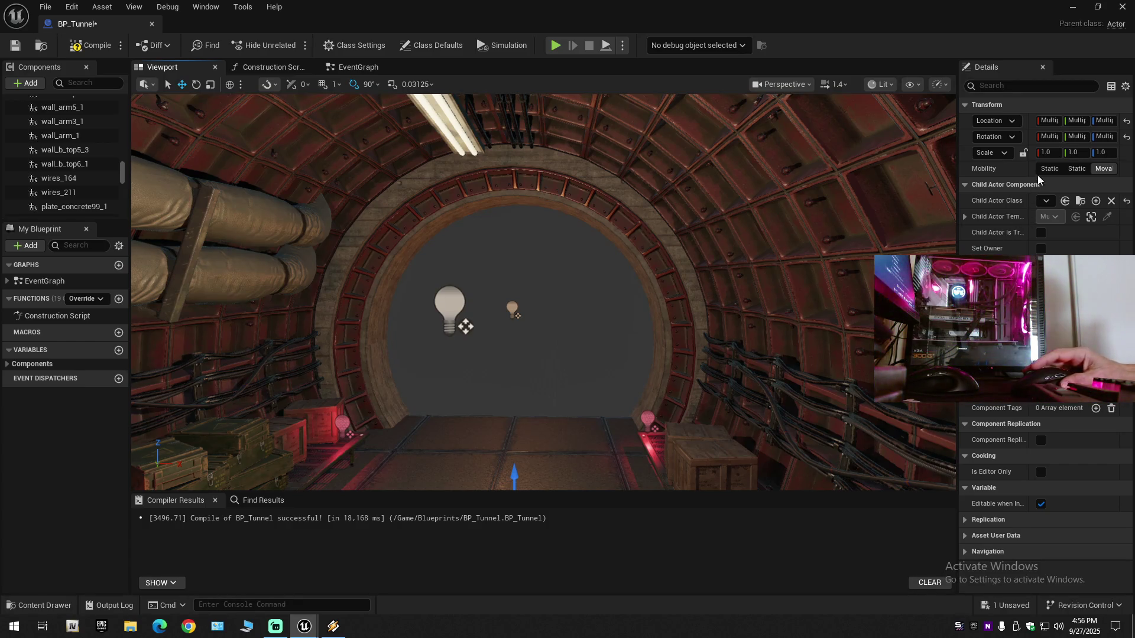
pyautogui.hotkey('ctrl', 'v')
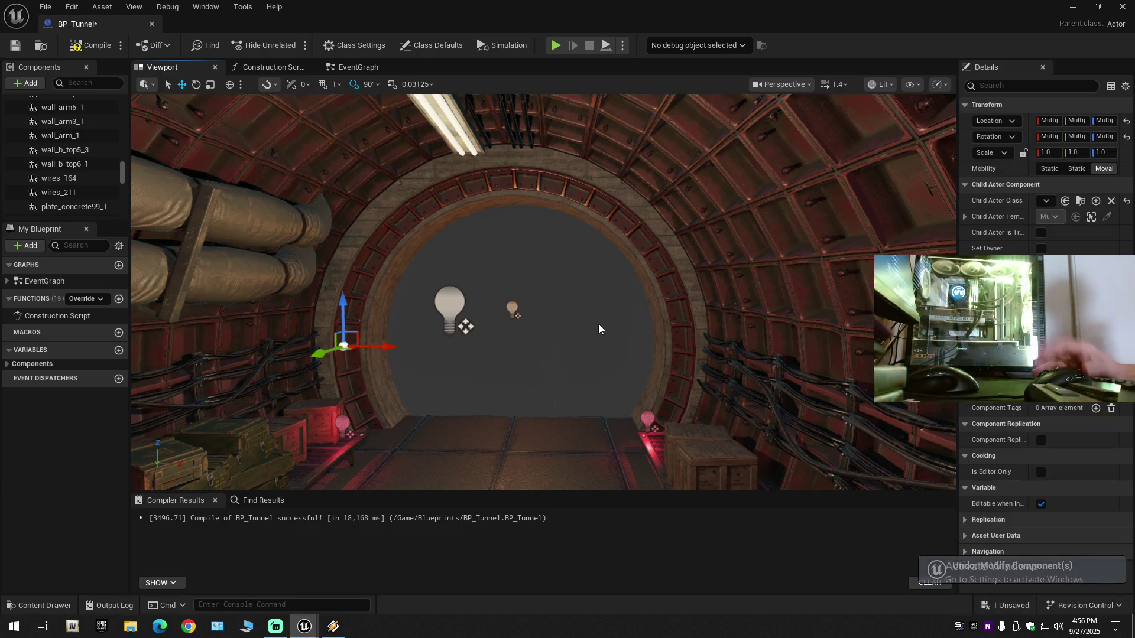
pyautogui.scroll(3, 603, 332)
pyautogui.scroll(-2, 572, 303)
# Step: Reselect the ring arm pieces on the end arch from a closer view
pyautogui.moveTo(572, 303)
pyautogui.mouseDown()
pyautogui.moveTo(484, 366)
pyautogui.moveTo(484, 466)
pyautogui.mouseUp()
pyautogui.moveTo(465, 330)
pyautogui.mouseDown()
pyautogui.moveTo(455, 355)
pyautogui.moveTo(465, 330)
pyautogui.mouseUp()
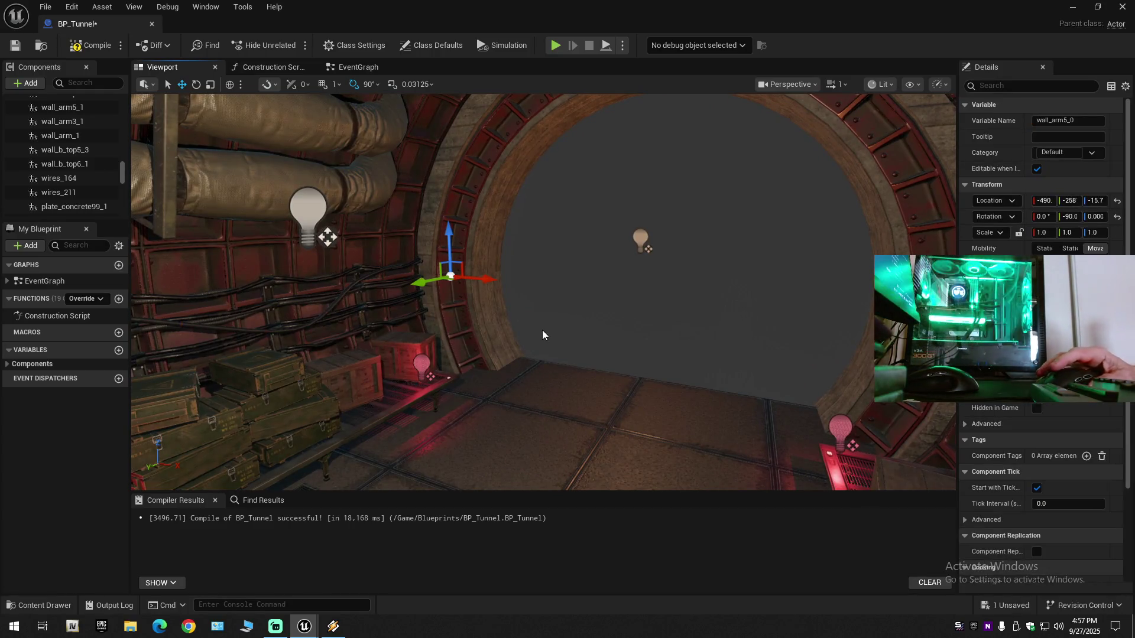
pyautogui.moveTo(542, 330); pyautogui.dragTo(512, 331)
pyautogui.keyDown('ctrl'); pyautogui.click(429, 256); pyautogui.keyUp('ctrl')
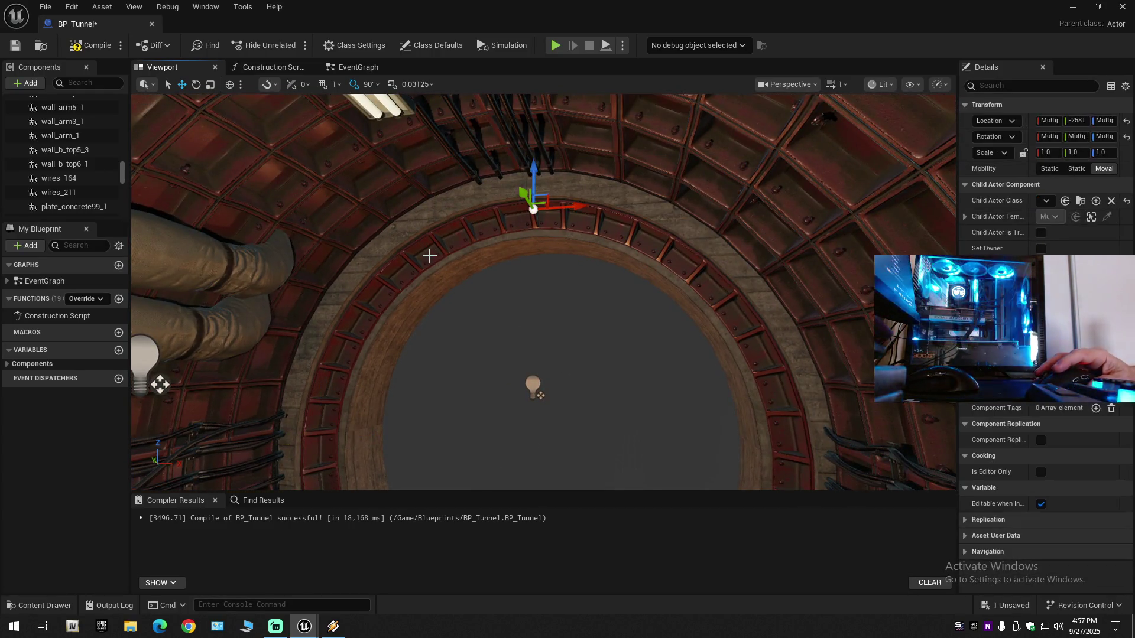
pyautogui.moveTo(712, 290); pyautogui.dragTo(661, 346)
pyautogui.moveTo(555, 311); pyautogui.dragTo(575, 273)
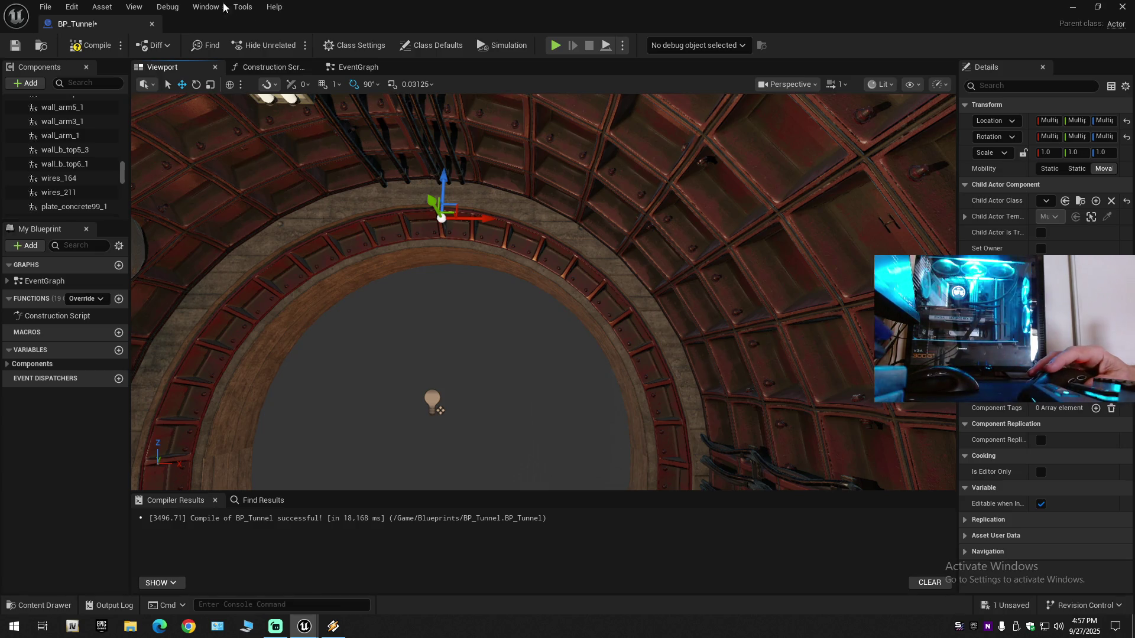
# Step: Duplicate the ring arm pieces and move the copies to the tunnel's other end
pyautogui.hotkey('ctrl', 'd')
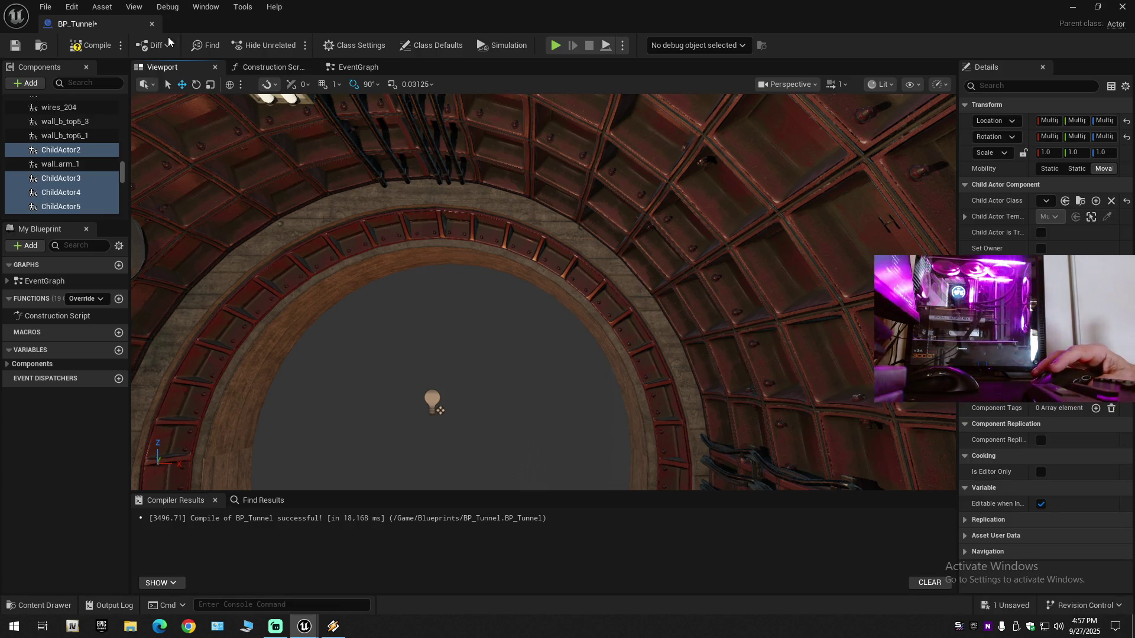
pyautogui.press('w')
pyautogui.scroll(-10, 543, 292)
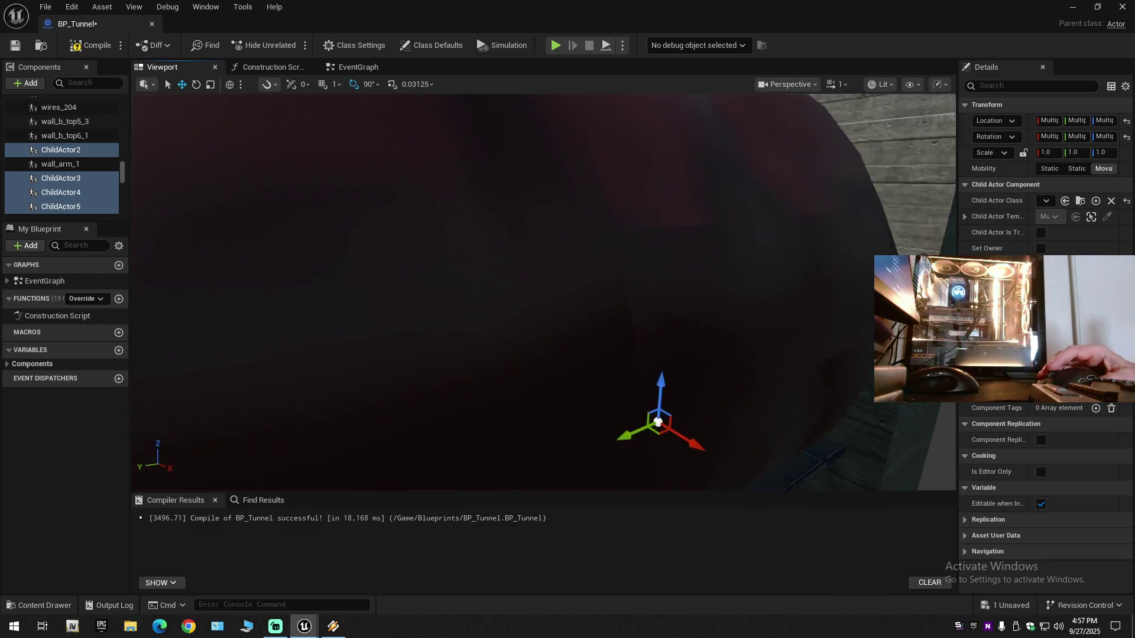
pyautogui.scroll(-5, 590, 213)
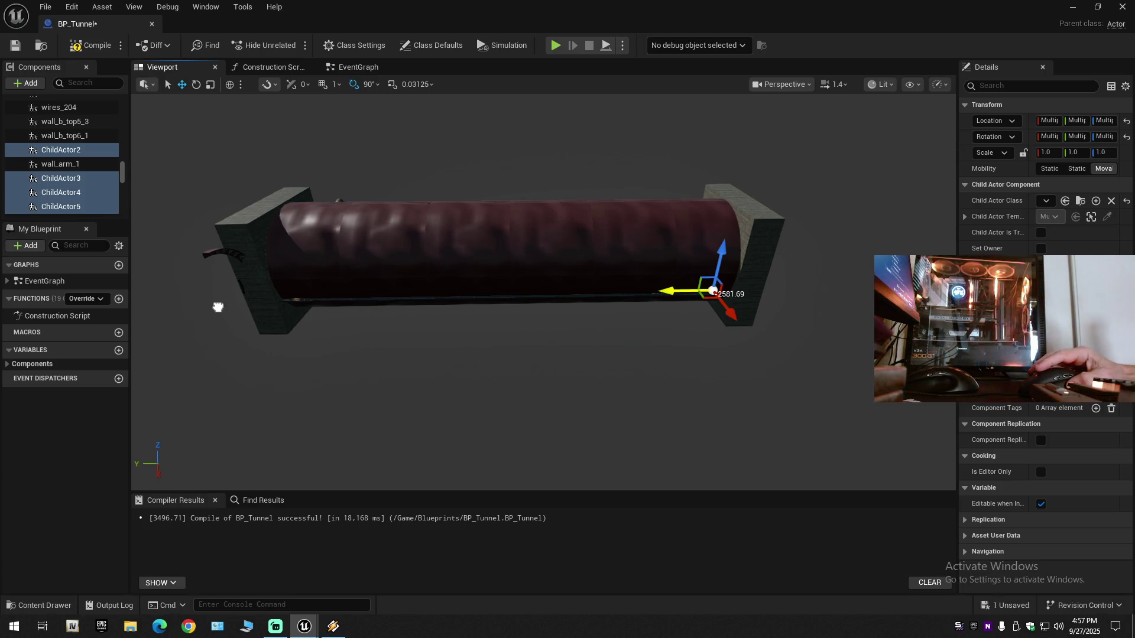
pyautogui.moveTo(218, 307); pyautogui.dragTo(235, 304)
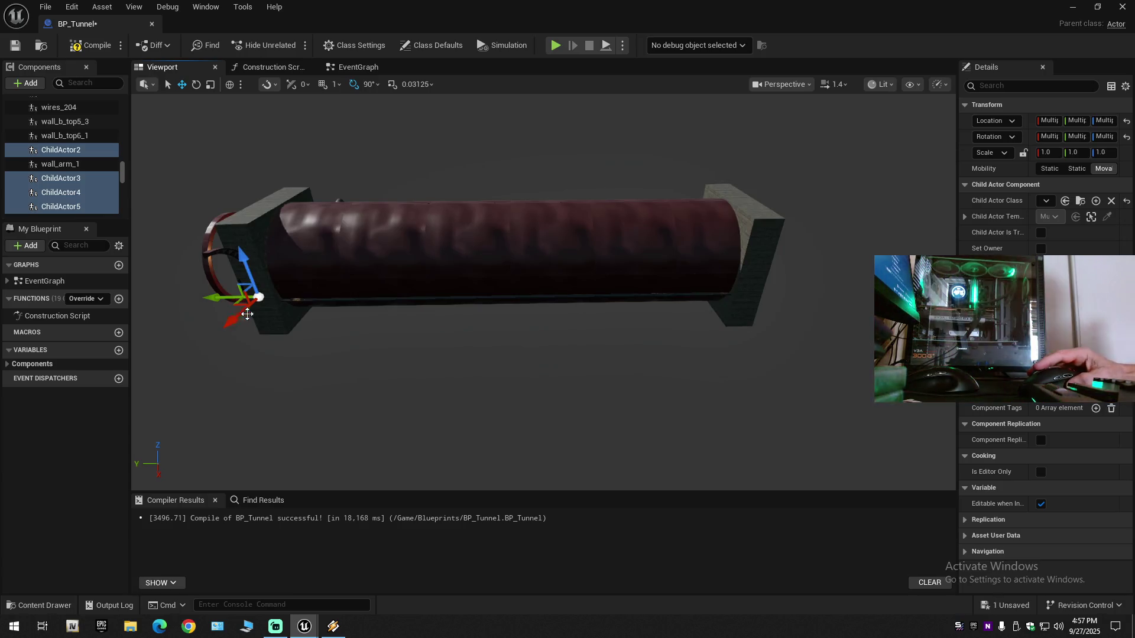
pyautogui.press('f')
pyautogui.moveTo(405, 311)
pyautogui.mouseDown()
pyautogui.moveTo(499, 274)
pyautogui.moveTo(274, 325)
pyautogui.mouseUp()
# Step: Rotate the copied arms about the vertical axis, then undo back to a full ring
pyautogui.press('e')
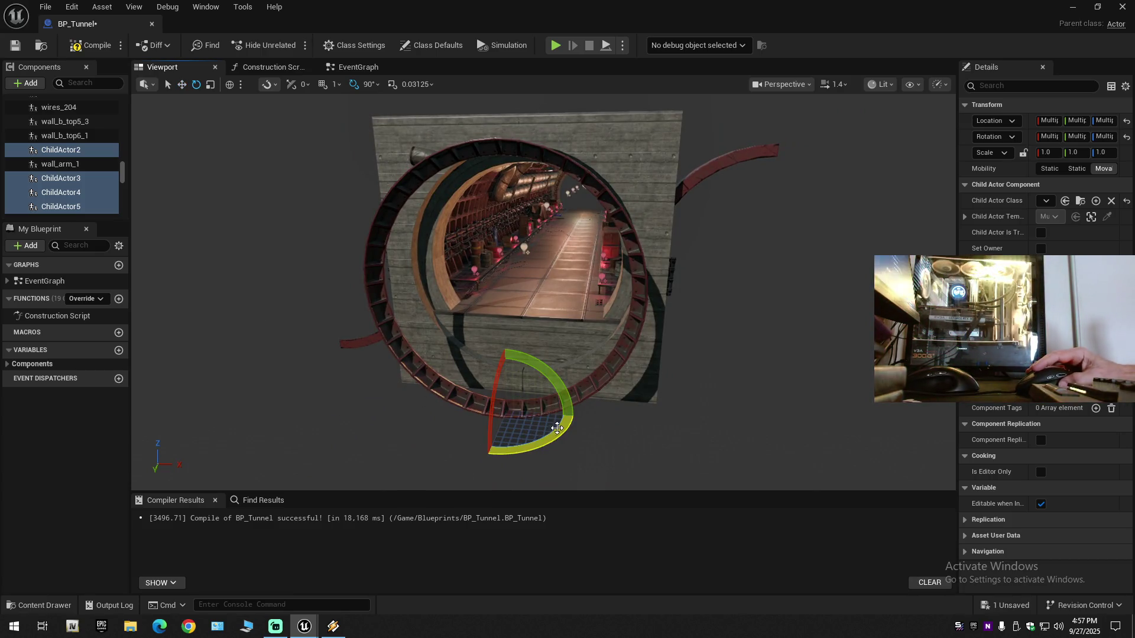
pyautogui.moveTo(568, 428); pyautogui.dragTo(568, 428)
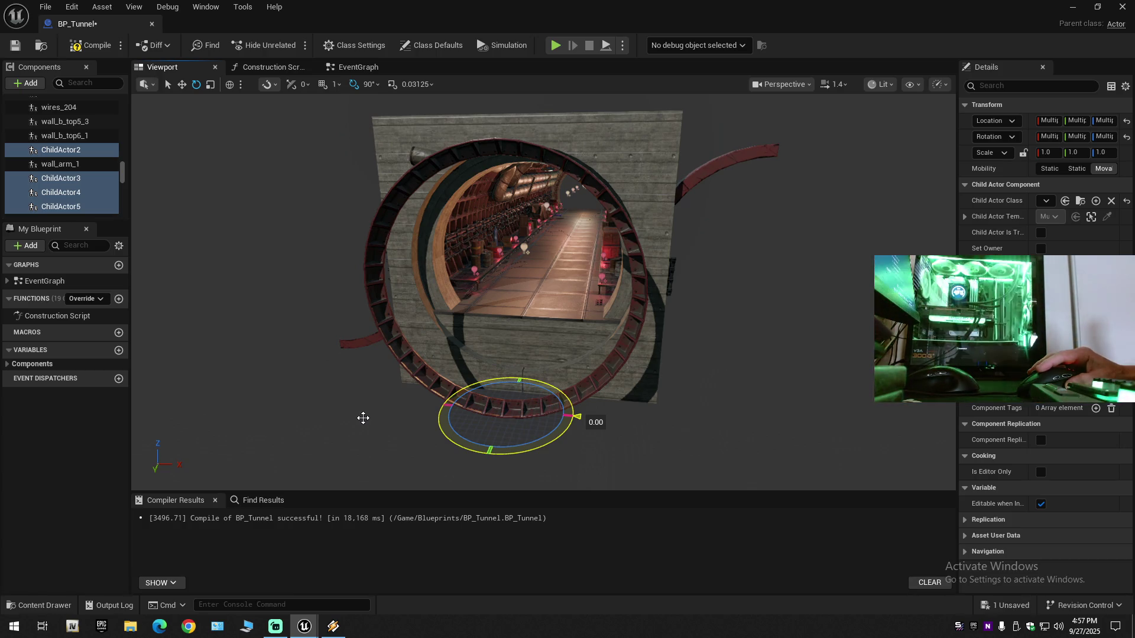
pyautogui.moveTo(576, 417)
pyautogui.mouseDown()
pyautogui.moveTo(363, 423)
pyautogui.moveTo(364, 461)
pyautogui.moveTo(542, 408)
pyautogui.mouseUp()
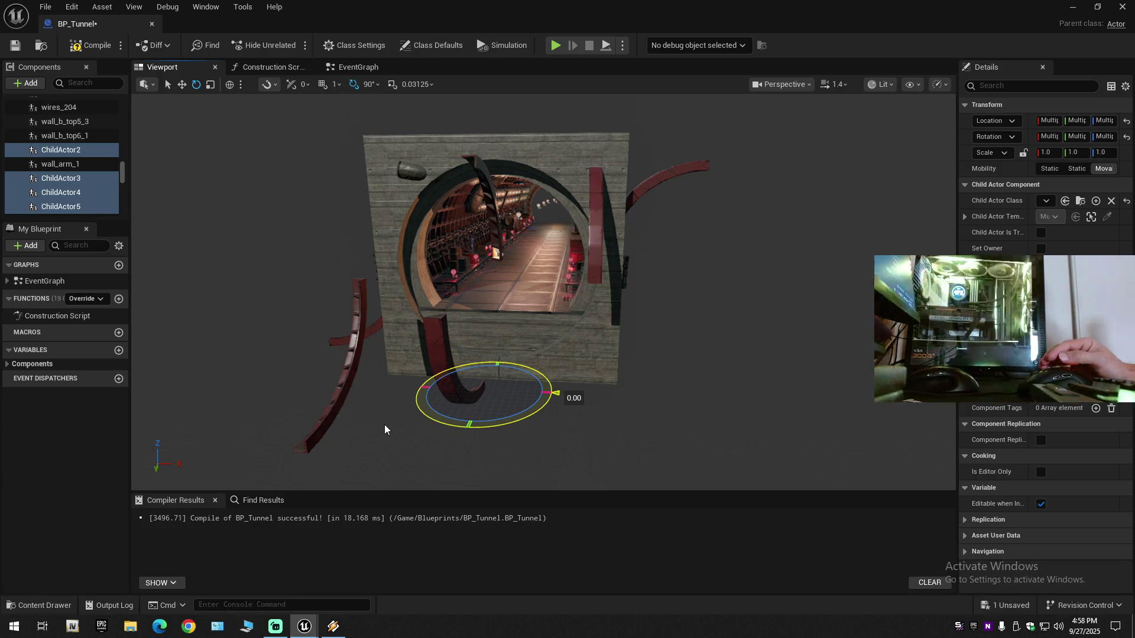
pyautogui.moveTo(385, 430); pyautogui.dragTo(384, 430)
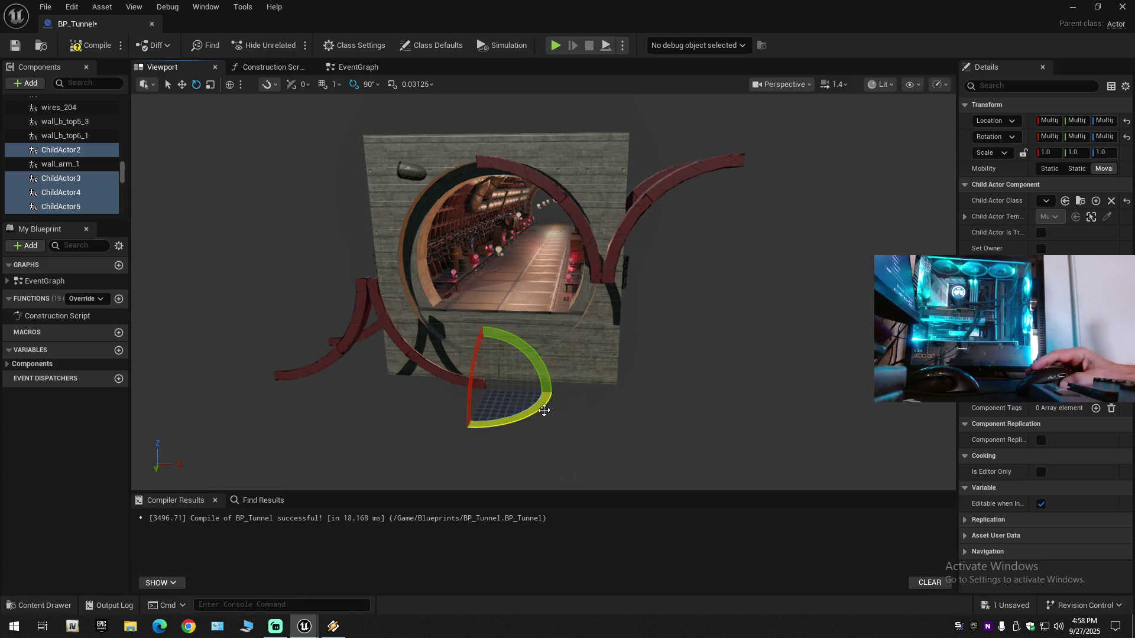
pyautogui.moveTo(578, 403); pyautogui.dragTo(638, 418)
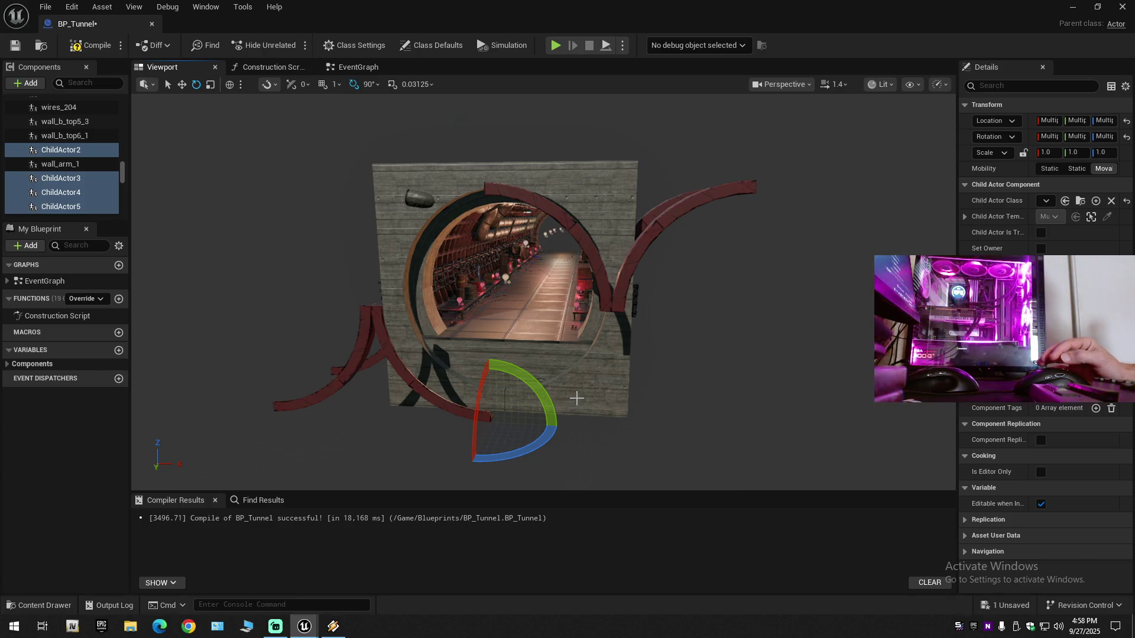
pyautogui.hotkey('ctrl', 'z')
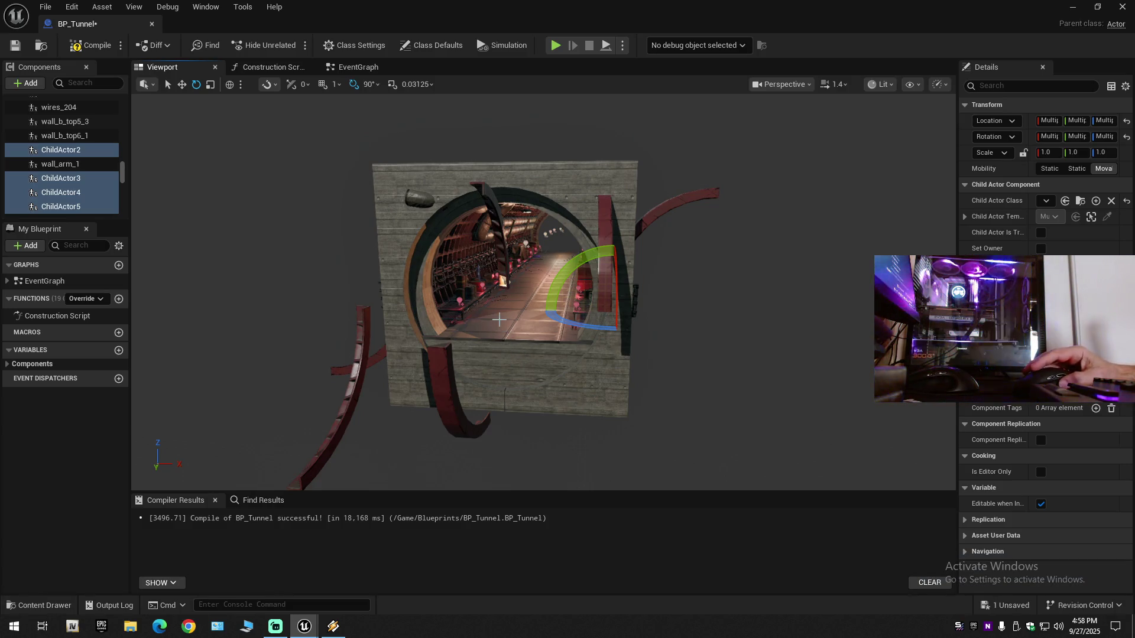
pyautogui.hotkey('ctrl', 'z')
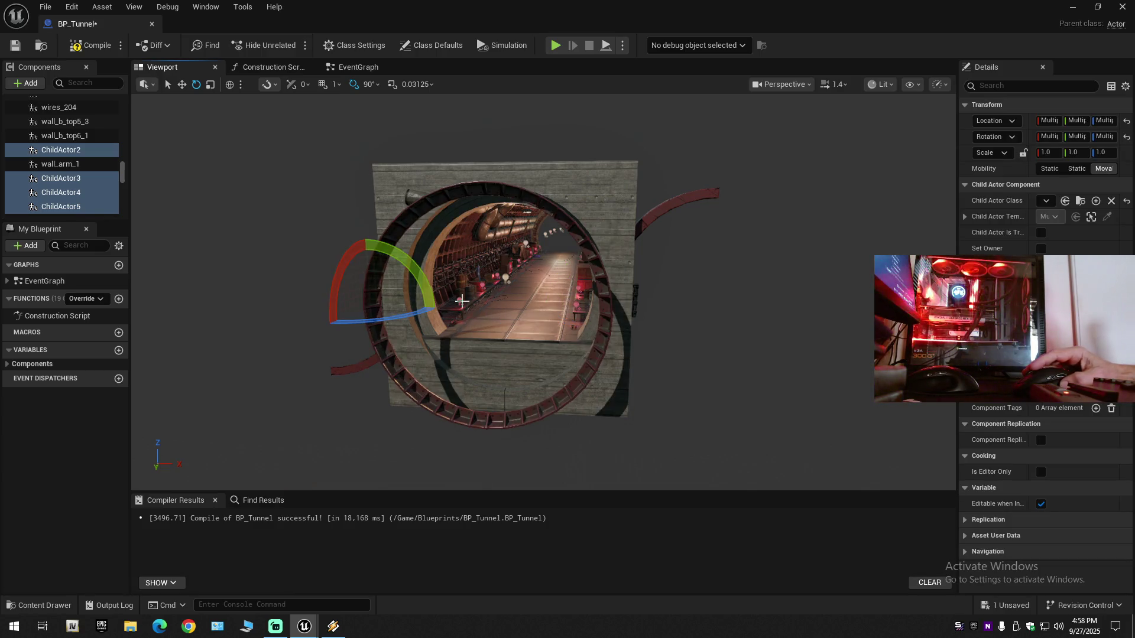
# Step: Select ChildActor2 and ChildActor4 and rotate those two arm pieces
pyautogui.click(409, 223)
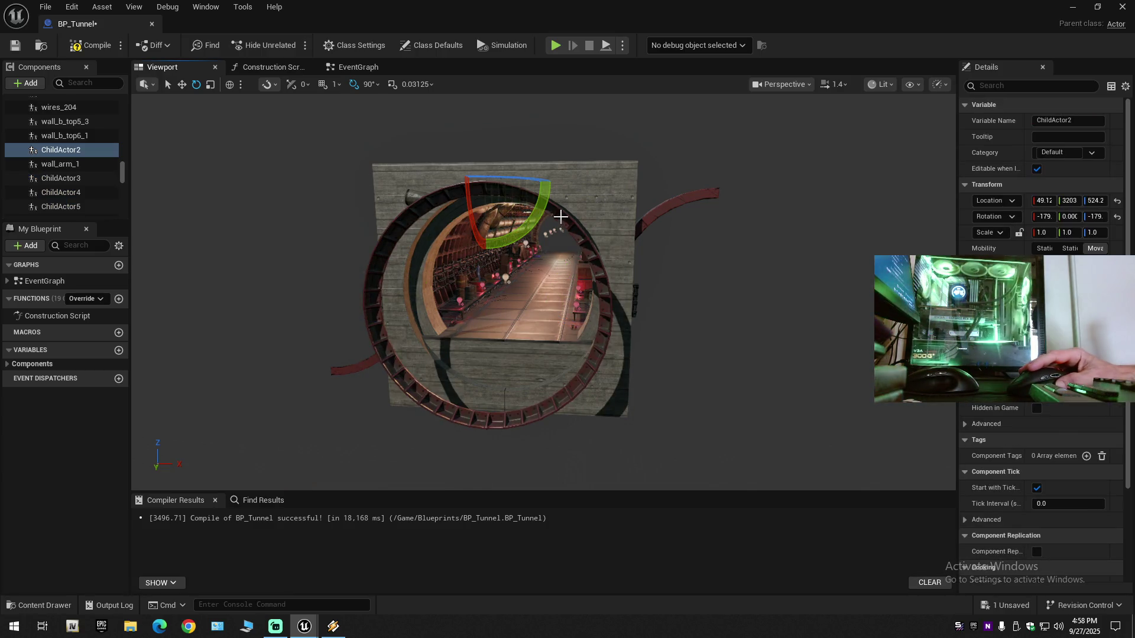
pyautogui.keyDown('ctrl'); pyautogui.click(566, 252); pyautogui.keyUp('ctrl')
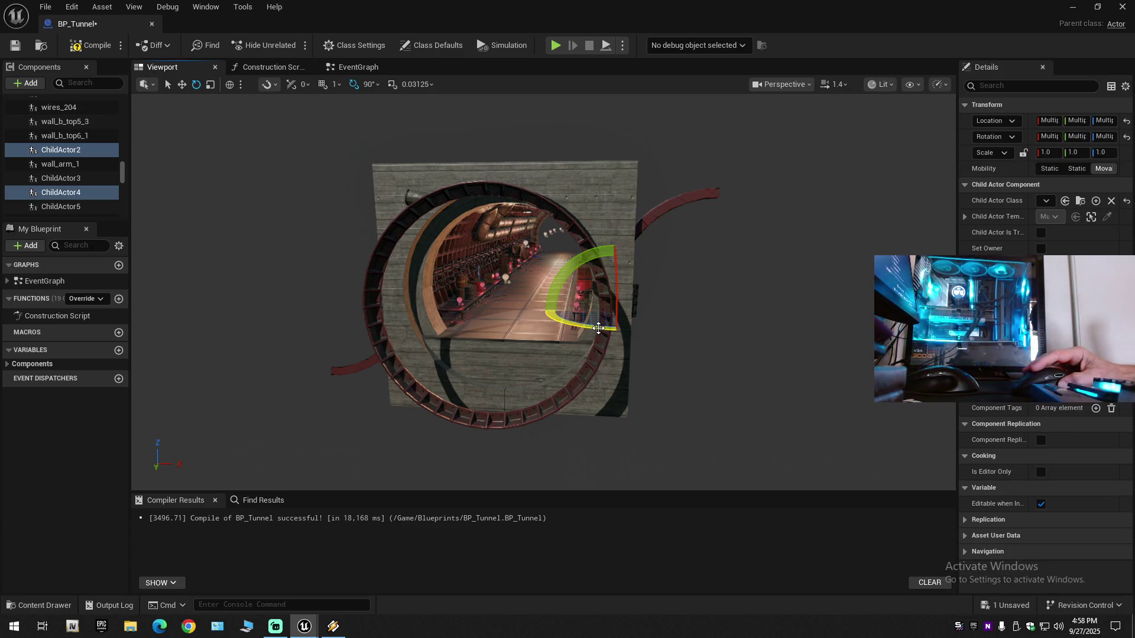
pyautogui.moveTo(600, 328); pyautogui.dragTo(593, 325)
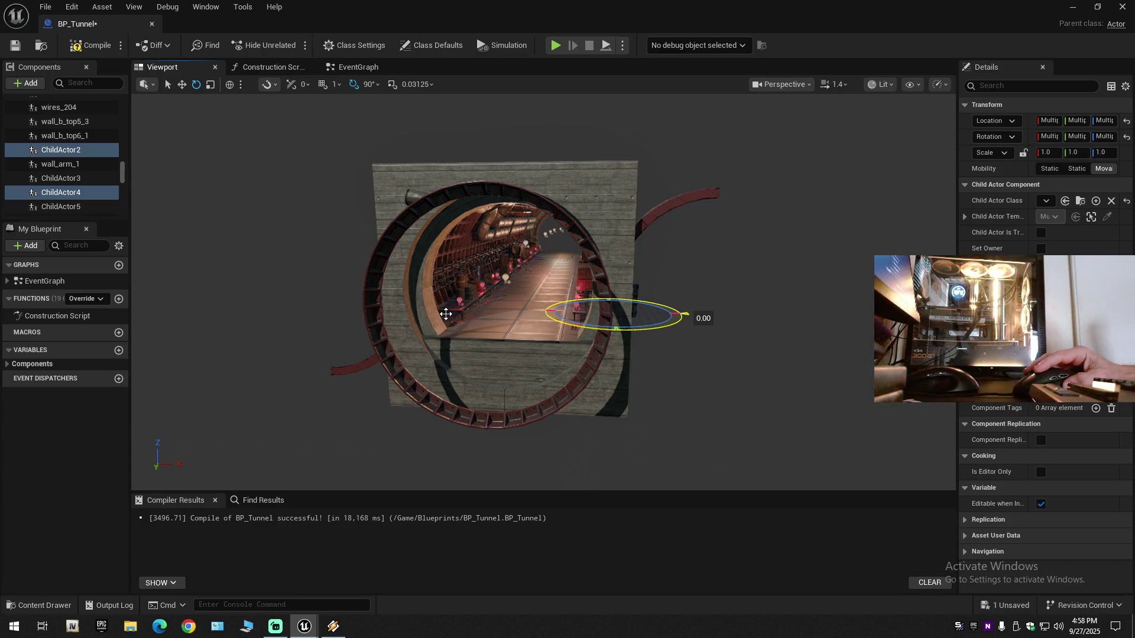
pyautogui.moveTo(395, 313); pyautogui.dragTo(432, 319)
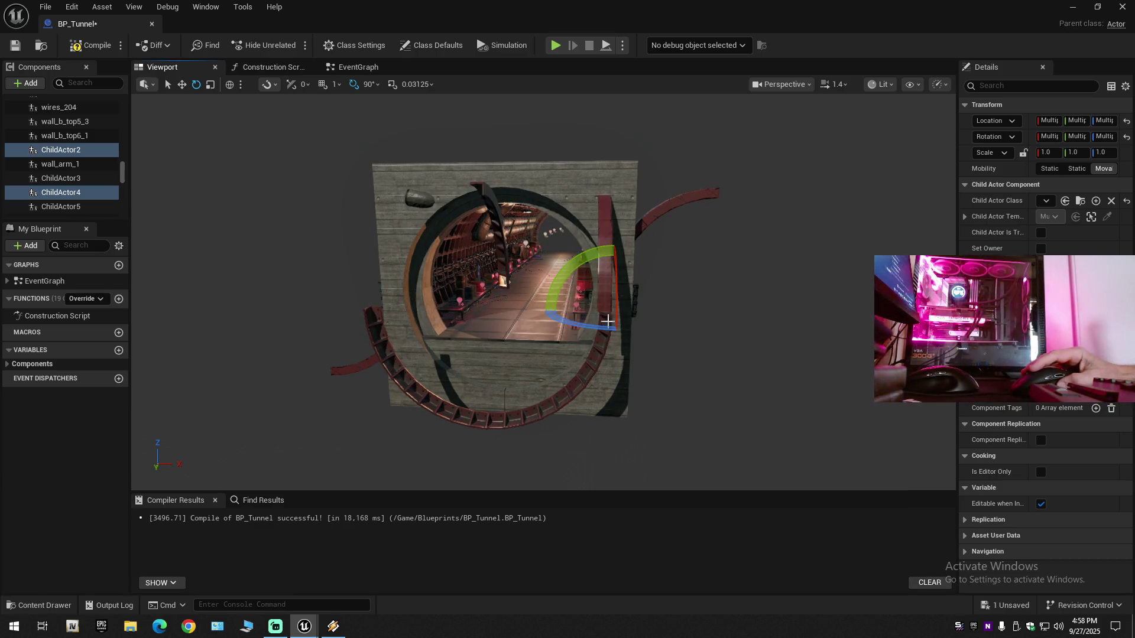
pyautogui.moveTo(598, 326)
pyautogui.mouseDown()
pyautogui.moveTo(455, 314)
pyautogui.moveTo(437, 351)
pyautogui.mouseUp()
# Step: Select the wall_b_top5_2 piece and dismiss the music player to return to the editor
pyautogui.click(437, 351)
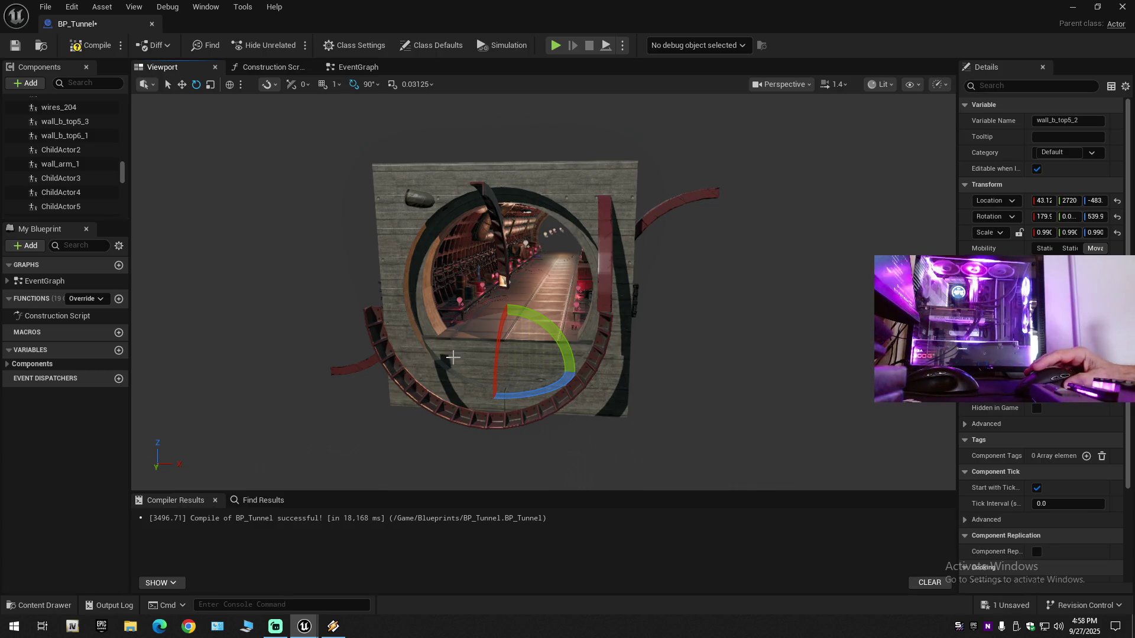
pyautogui.moveTo(584, 349); pyautogui.dragTo(584, 350)
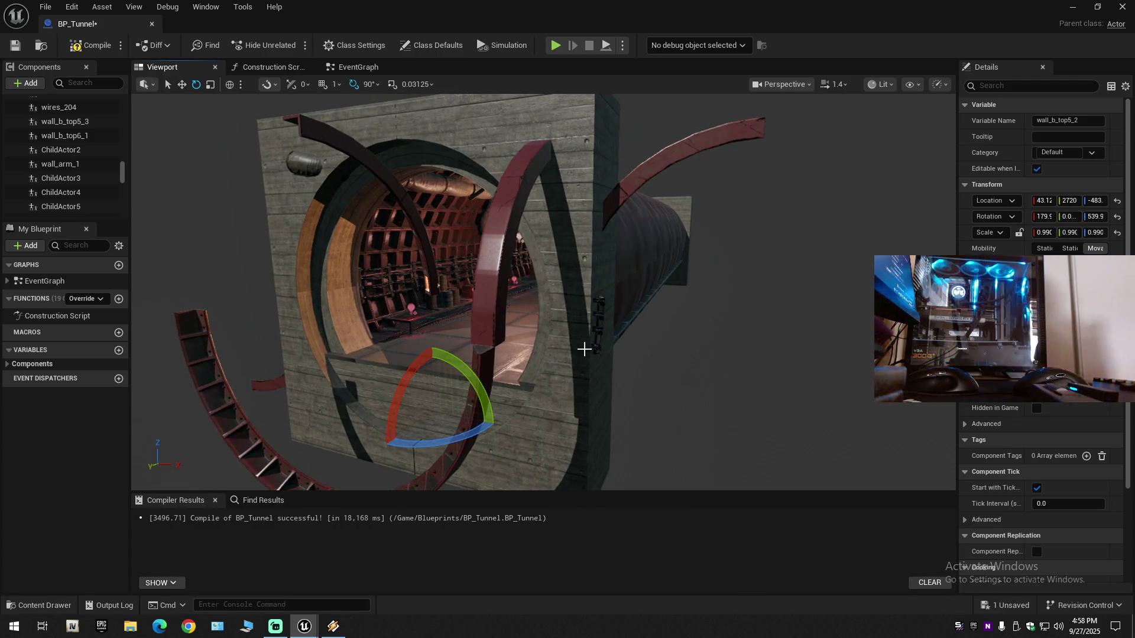
pyautogui.click(340, 634)
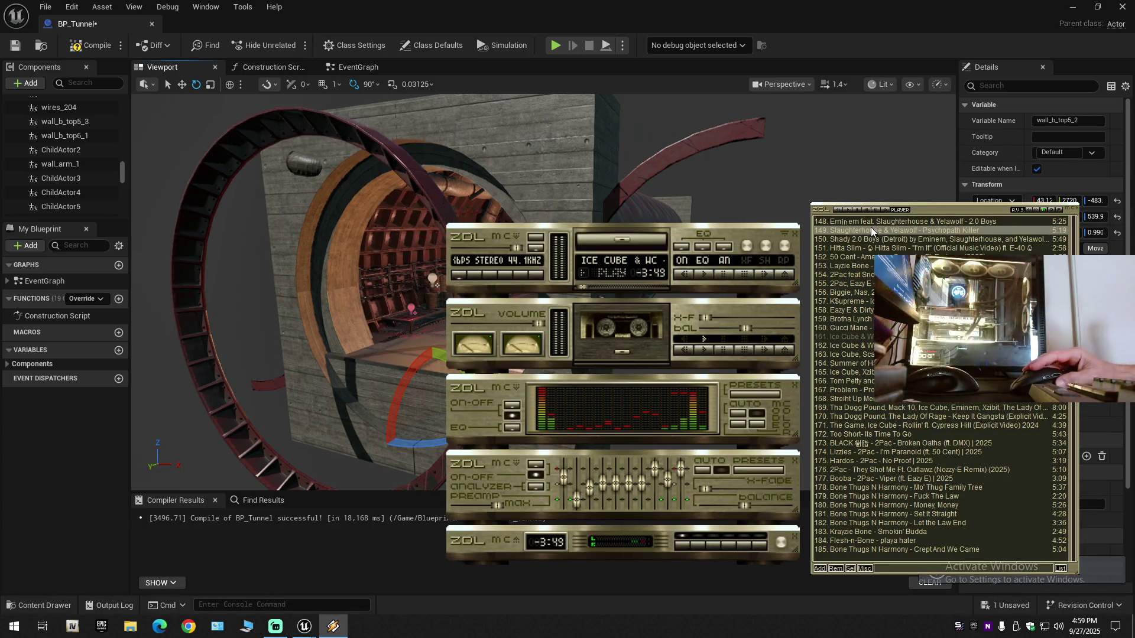
pyautogui.click(441, 443)
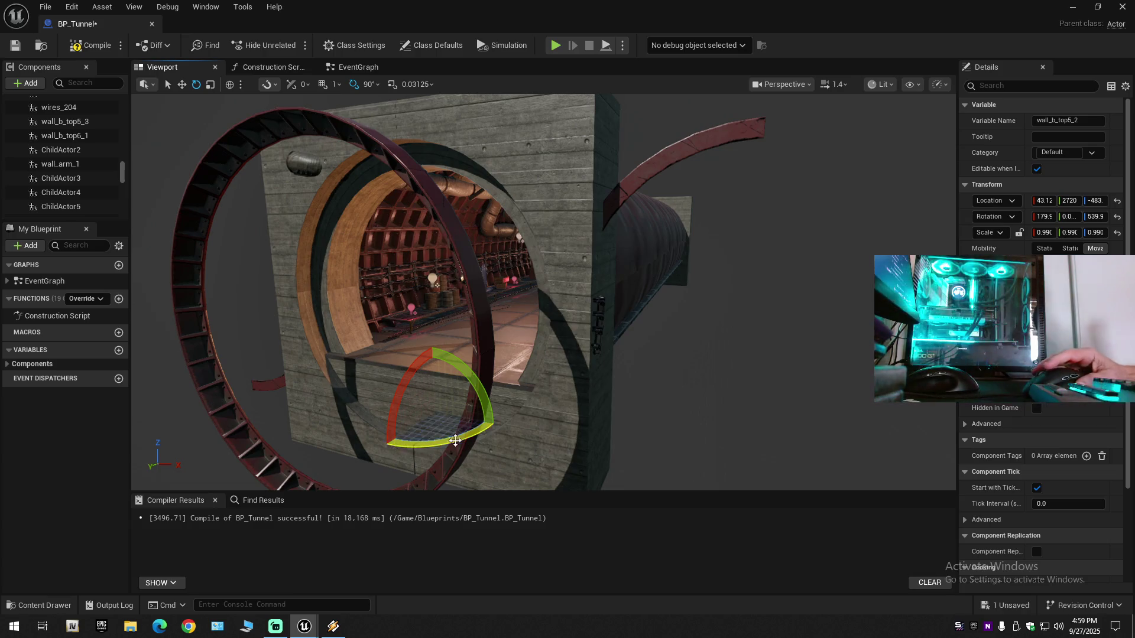
pyautogui.moveTo(441, 443); pyautogui.dragTo(408, 438)
pyautogui.moveTo(539, 380); pyautogui.dragTo(539, 380)
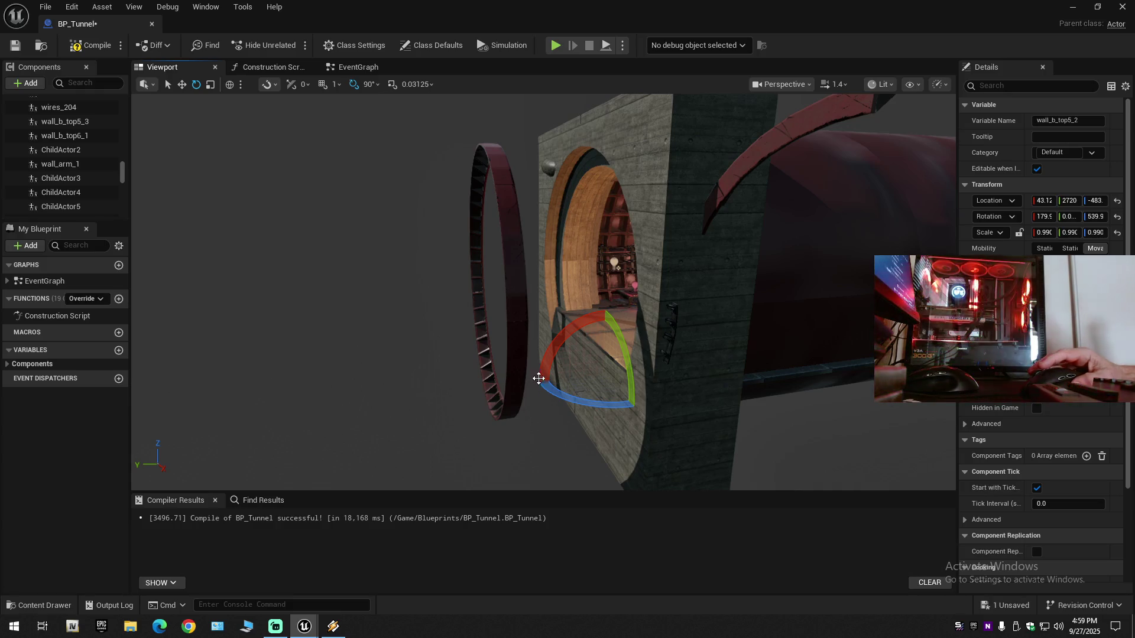
# Step: Rotate wall_b_top5_2 a further 90 degrees and show the rotation snap increments
pyautogui.moveTo(542, 374); pyautogui.dragTo(542, 371)
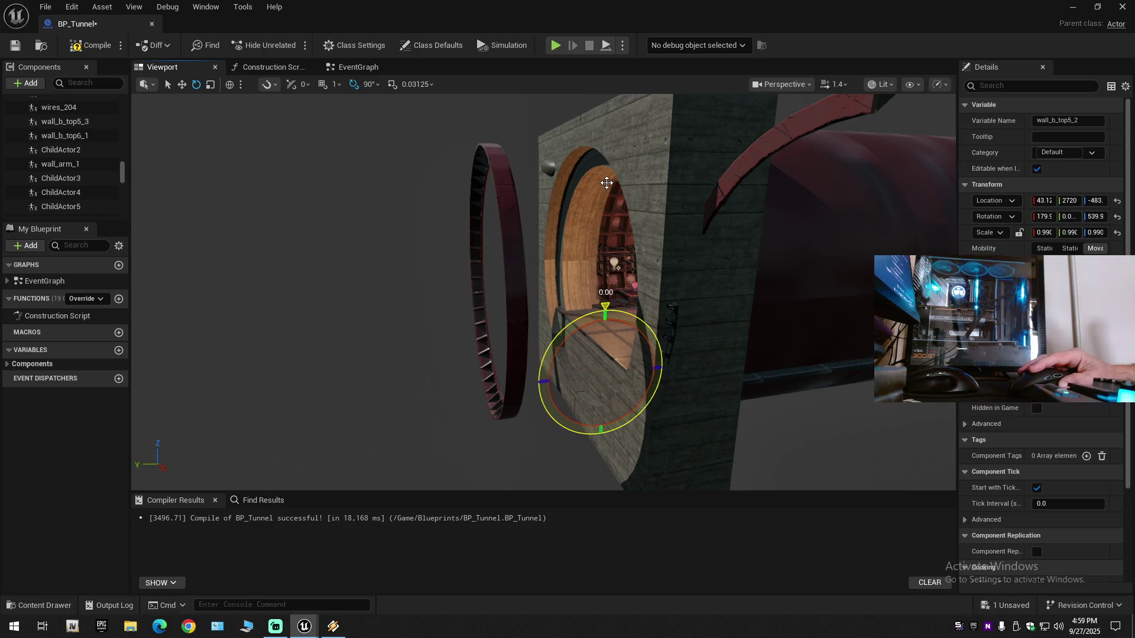
pyautogui.moveTo(607, 182); pyautogui.dragTo(603, 180)
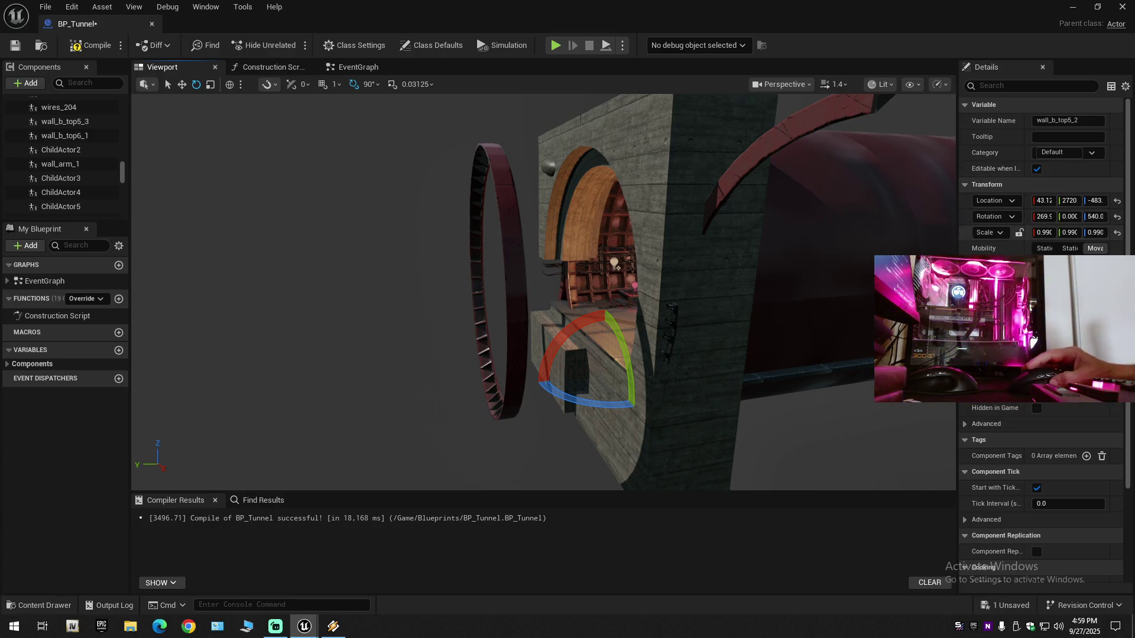
pyautogui.click(367, 85)
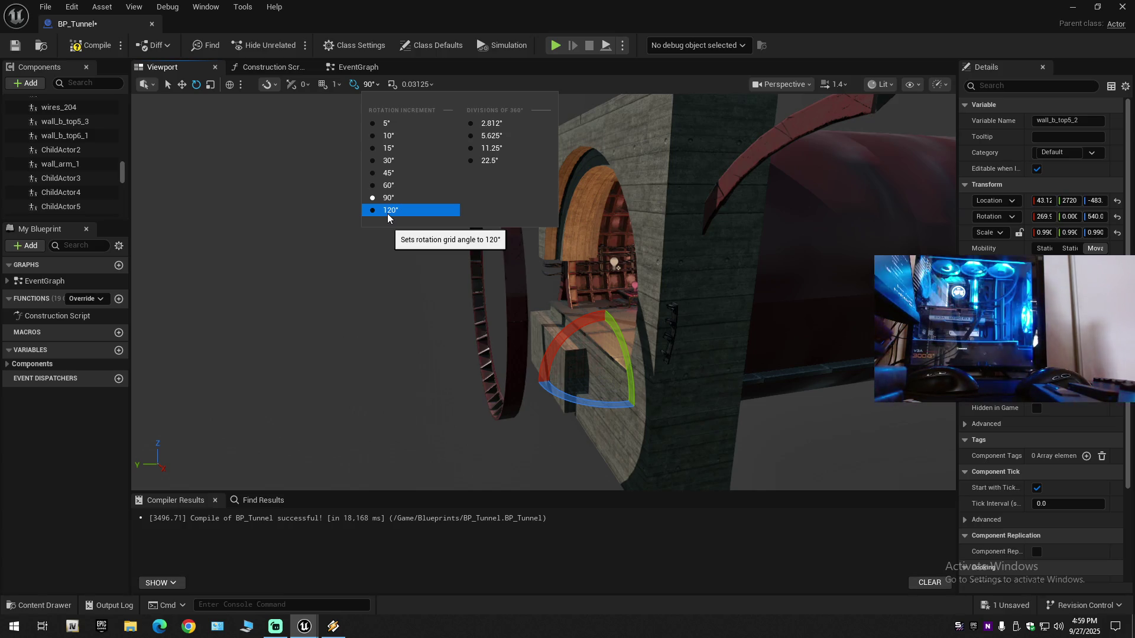
# Step: Keep the 90-degree snap and rotate wall_b_top5_2 another 90 degrees to 359.9
pyautogui.click(498, 311)
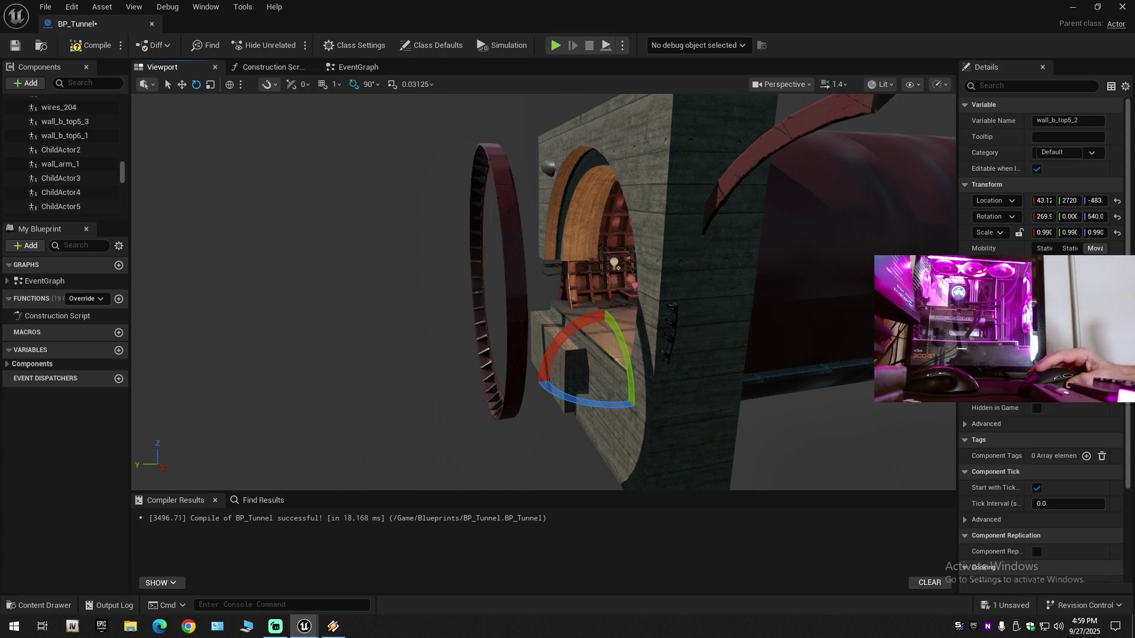
pyautogui.scroll(1, 487, 328)
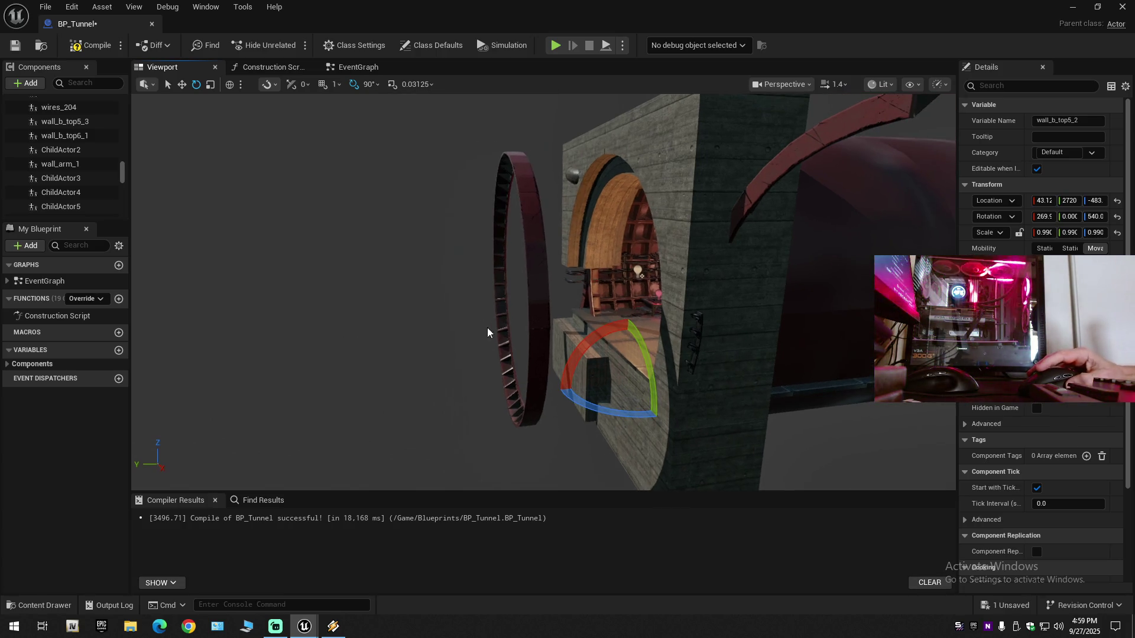
pyautogui.click(370, 84)
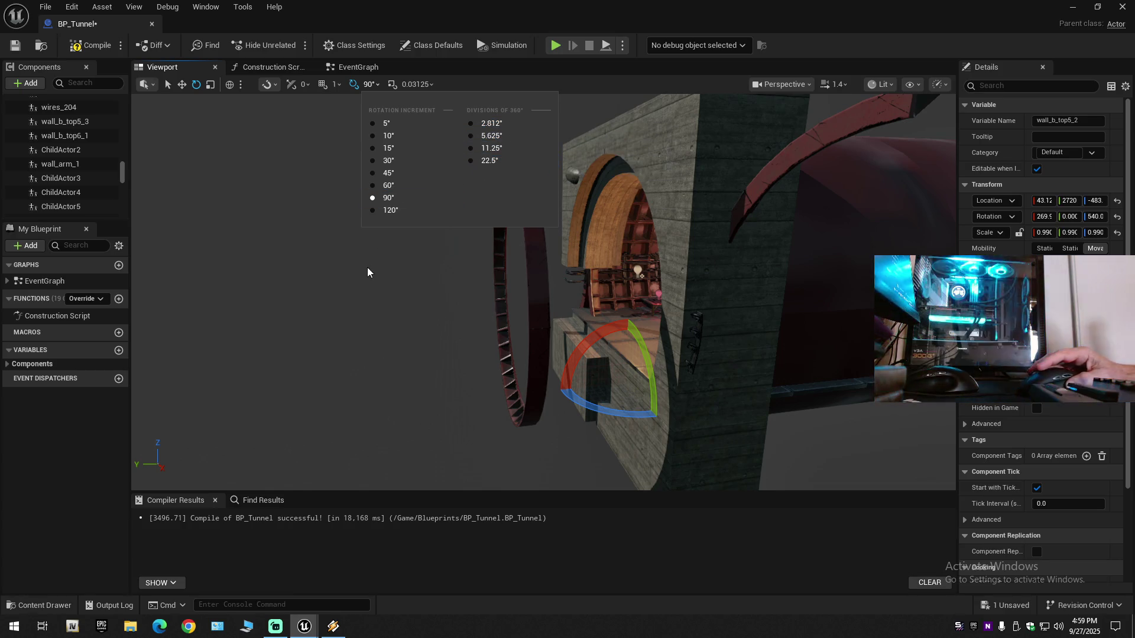
pyautogui.moveTo(371, 267)
pyautogui.mouseDown()
pyautogui.moveTo(593, 397)
pyautogui.moveTo(629, 352)
pyautogui.moveTo(701, 356)
pyautogui.moveTo(738, 400)
pyautogui.mouseUp()
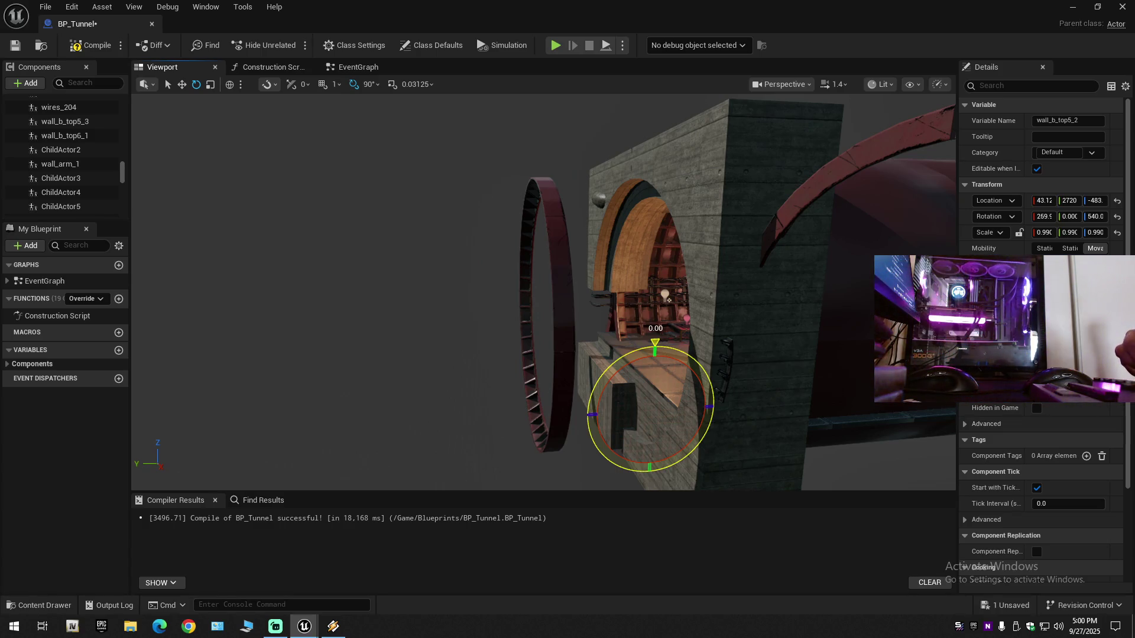
pyautogui.moveTo(738, 400); pyautogui.dragTo(760, 410)
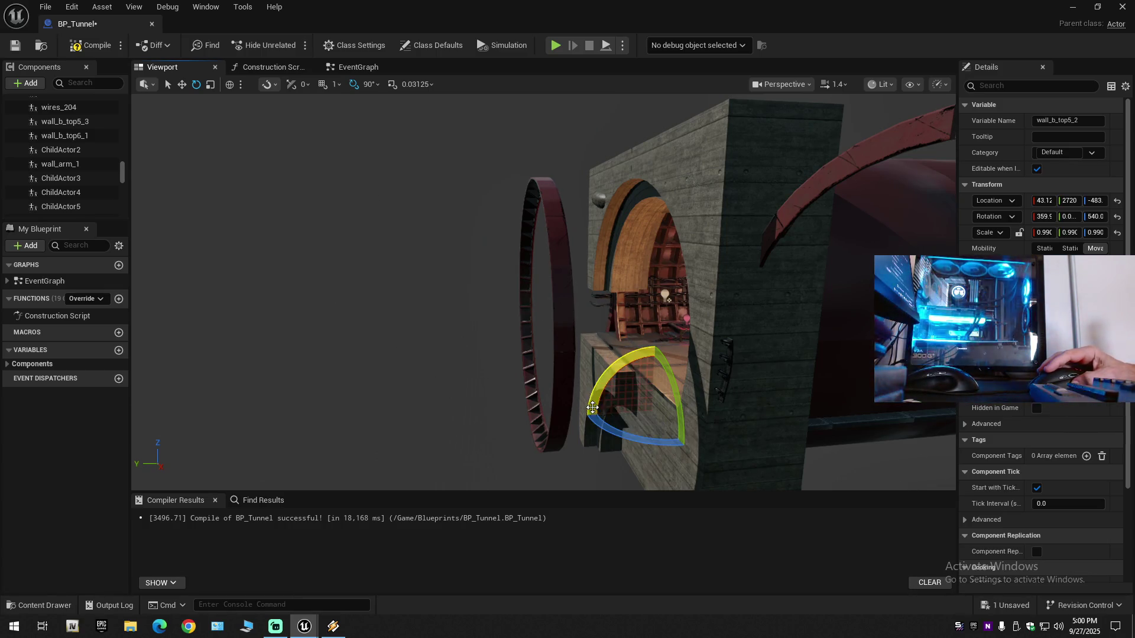
# Step: Abandon a further rotation and swing the view to look into the tunnel through the ring
pyautogui.moveTo(594, 417); pyautogui.dragTo(623, 363)
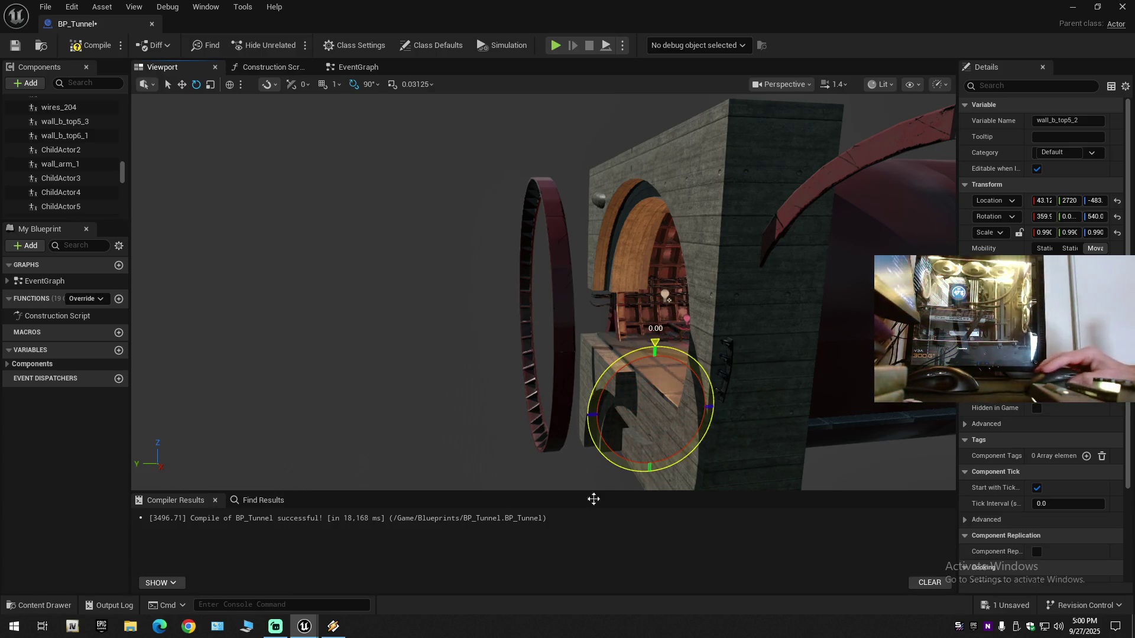
pyautogui.moveTo(816, 364); pyautogui.dragTo(543, 471)
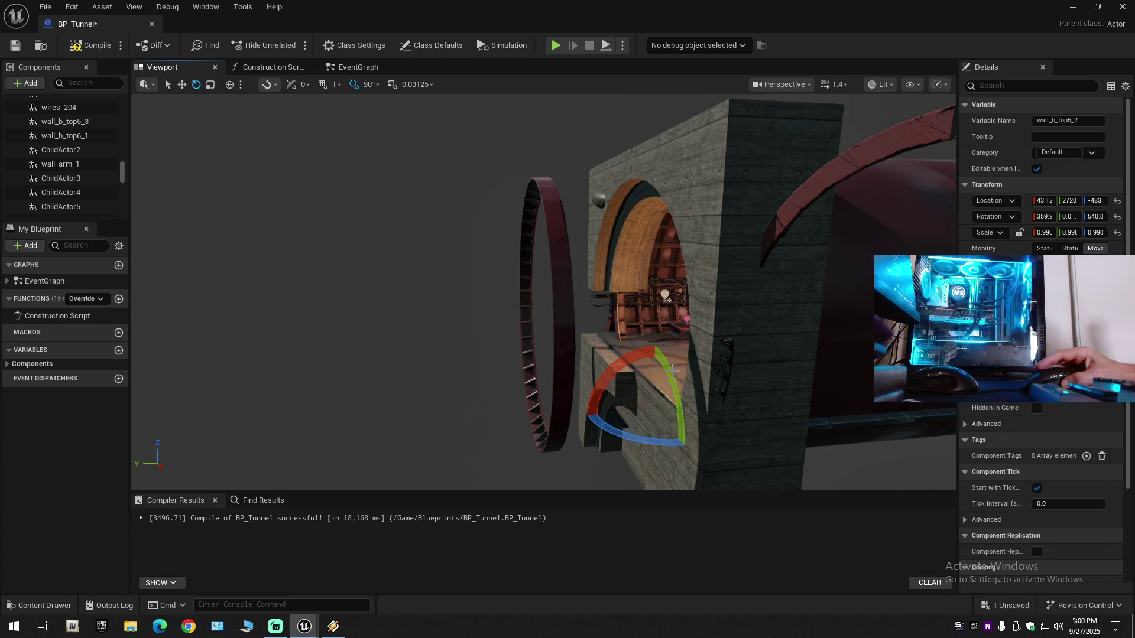
pyautogui.moveTo(673, 371)
pyautogui.mouseDown()
pyautogui.moveTo(503, 378)
pyautogui.moveTo(484, 256)
pyautogui.mouseUp()
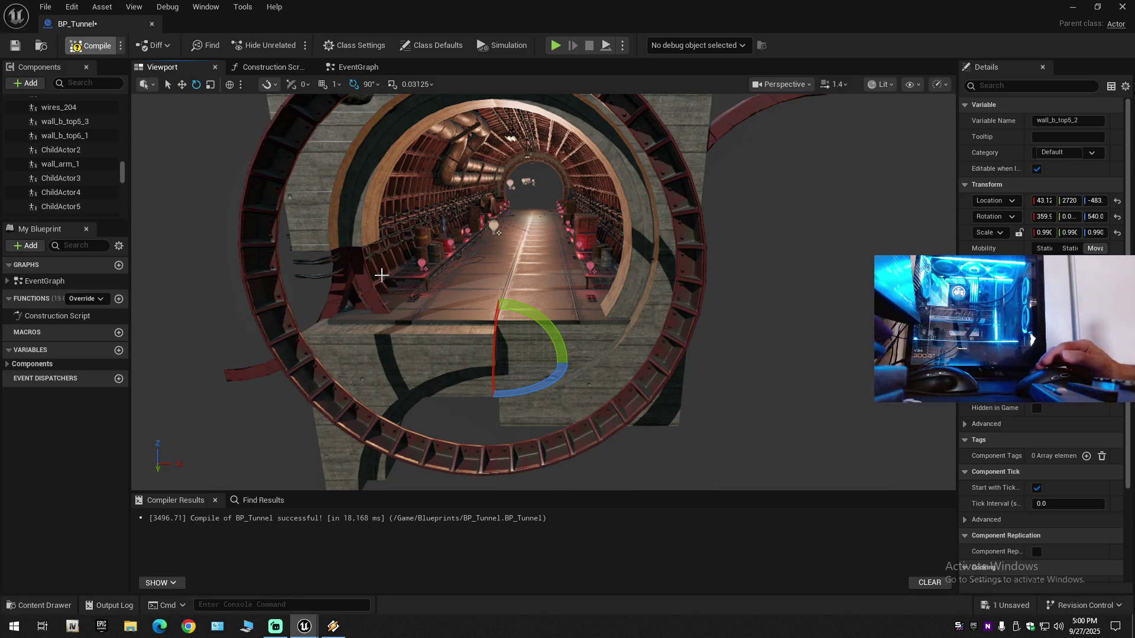
# Step: Save the BP_Tunnel blueprint and fly the camera into the tunnel to view the ring
pyautogui.click(15, 46)
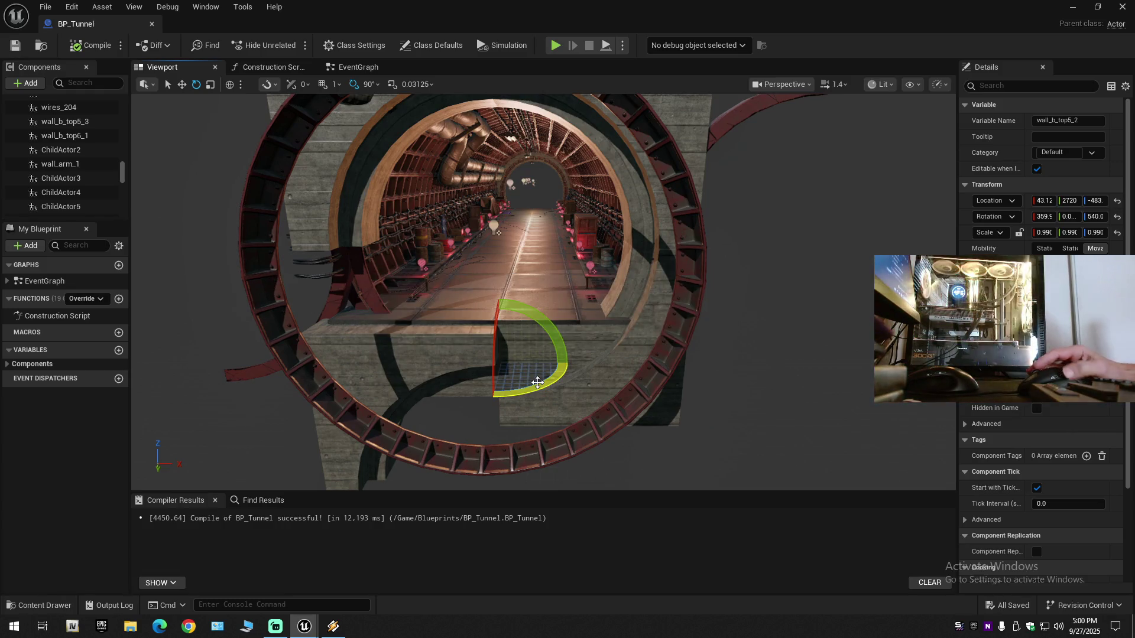
pyautogui.press('w')
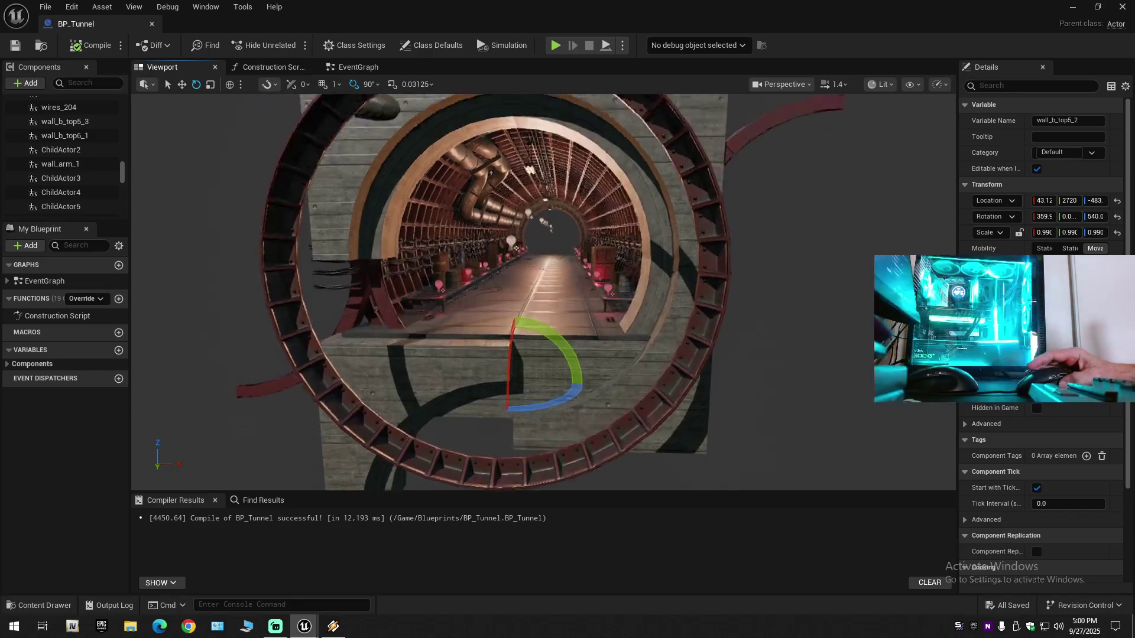
pyautogui.press('s')
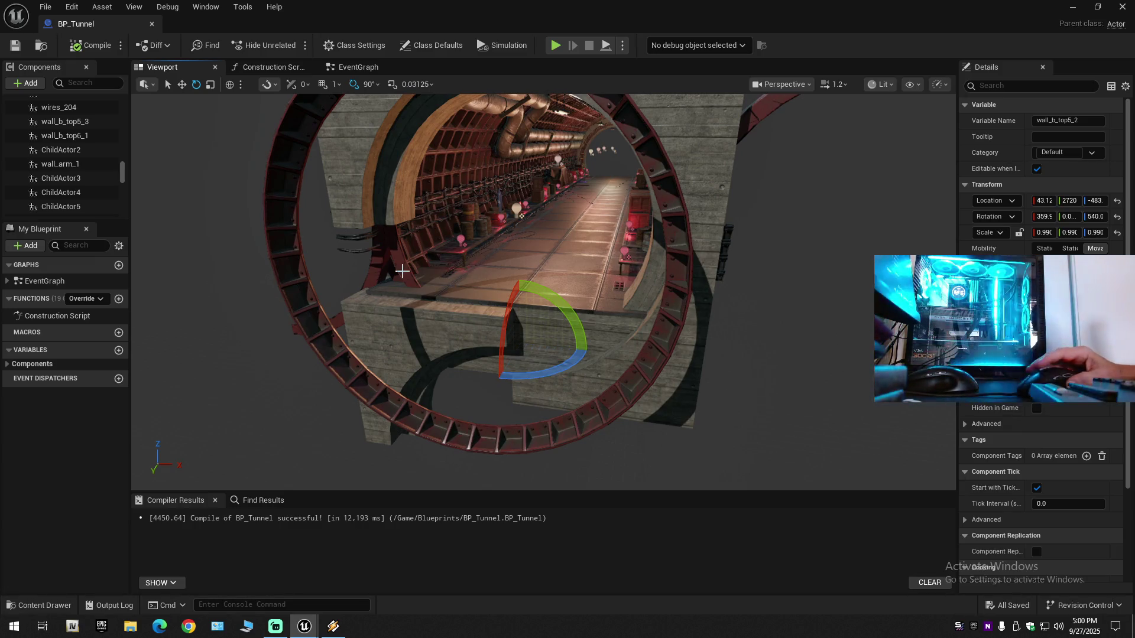
pyautogui.press('s')
pyautogui.press('w')
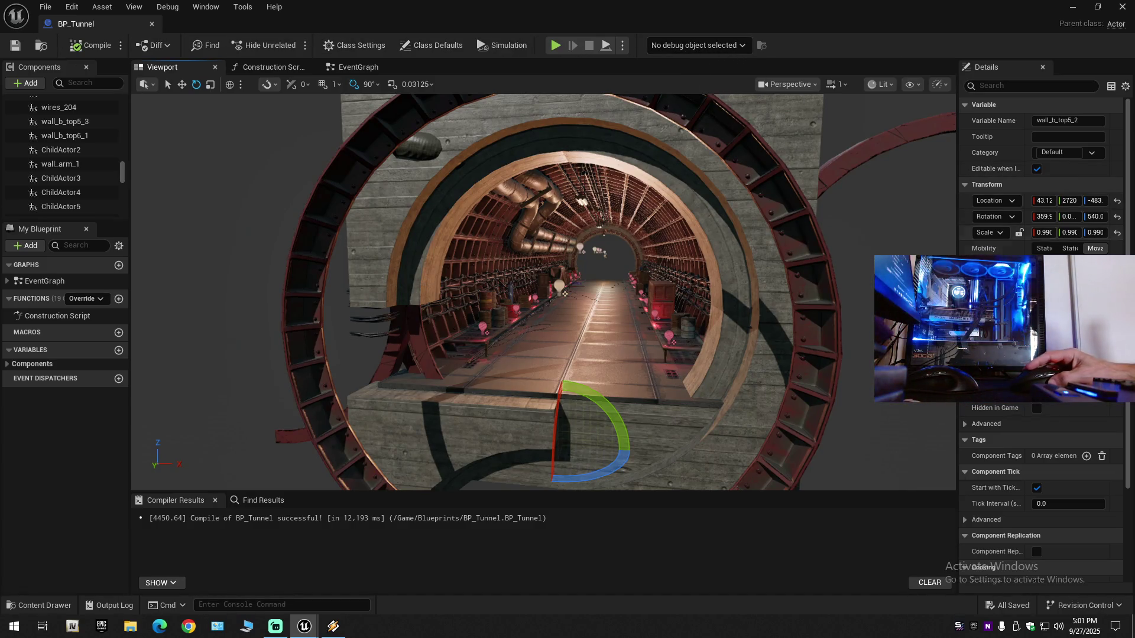
# Step: Select the ChildActor5 ring arm by the tunnel entrance
pyautogui.scroll(-5, 1026, 458)
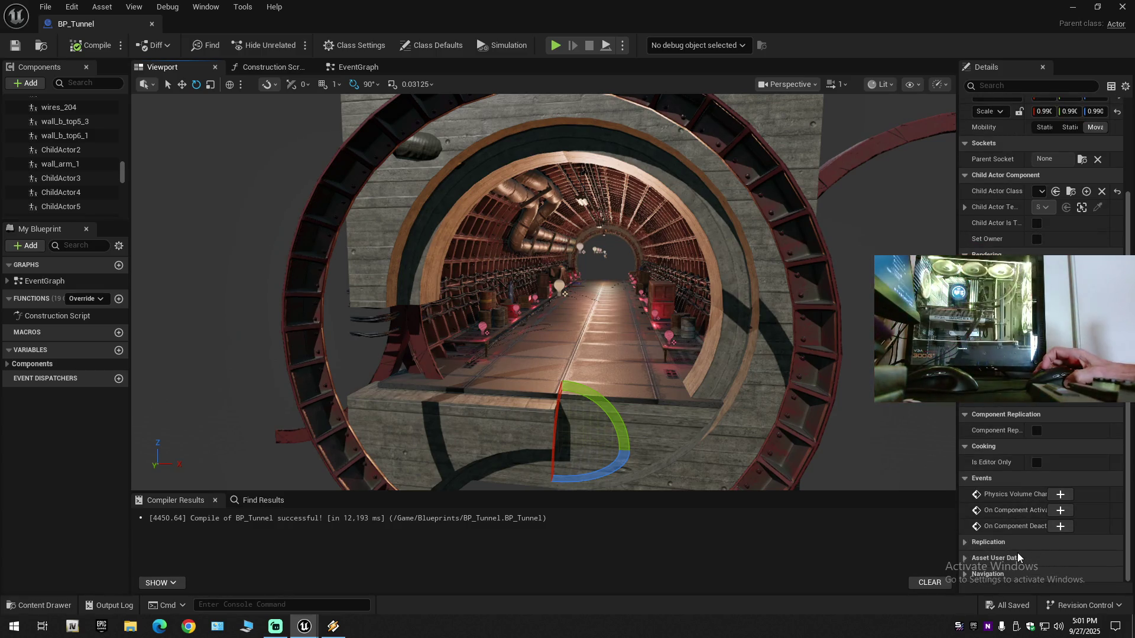
pyautogui.scroll(5, 1015, 540)
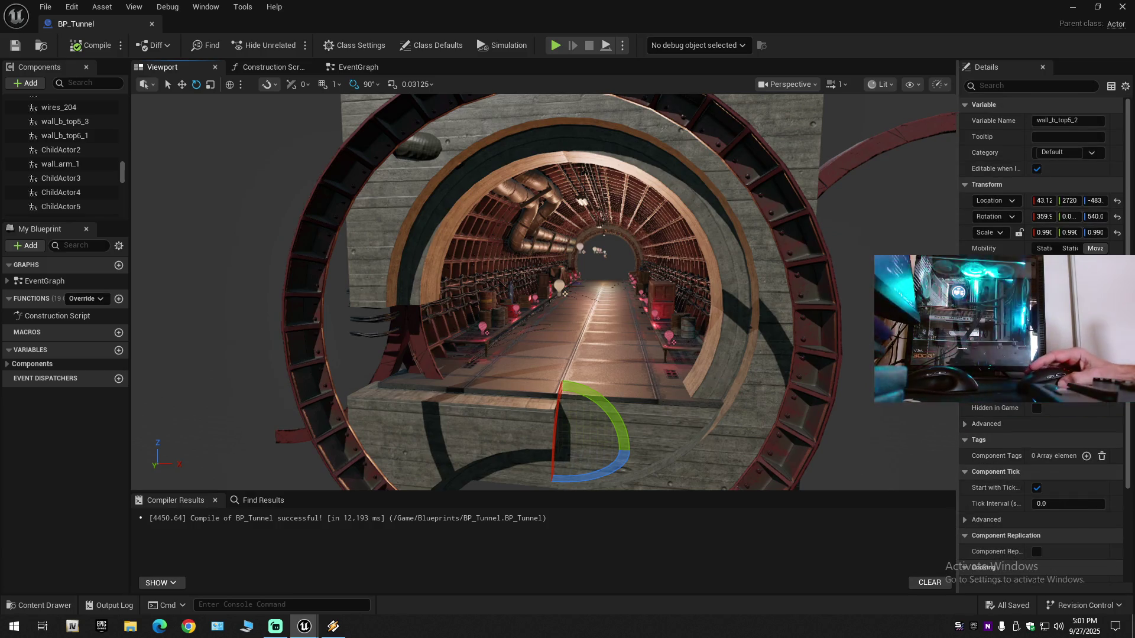
pyautogui.scroll(-2, 640, 329)
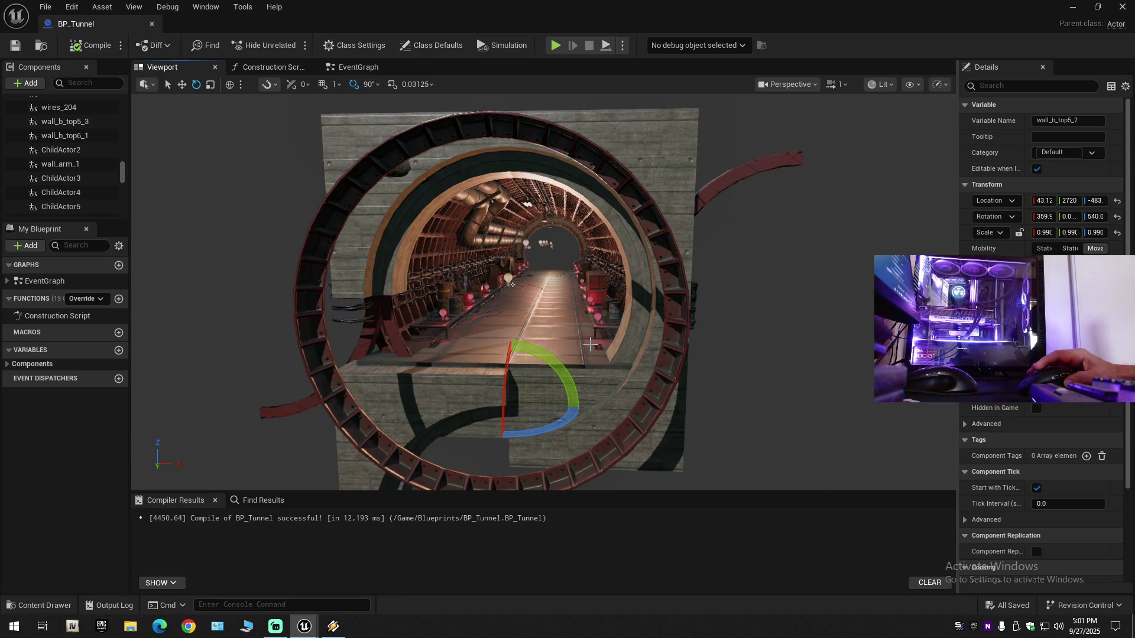
pyautogui.click(365, 432)
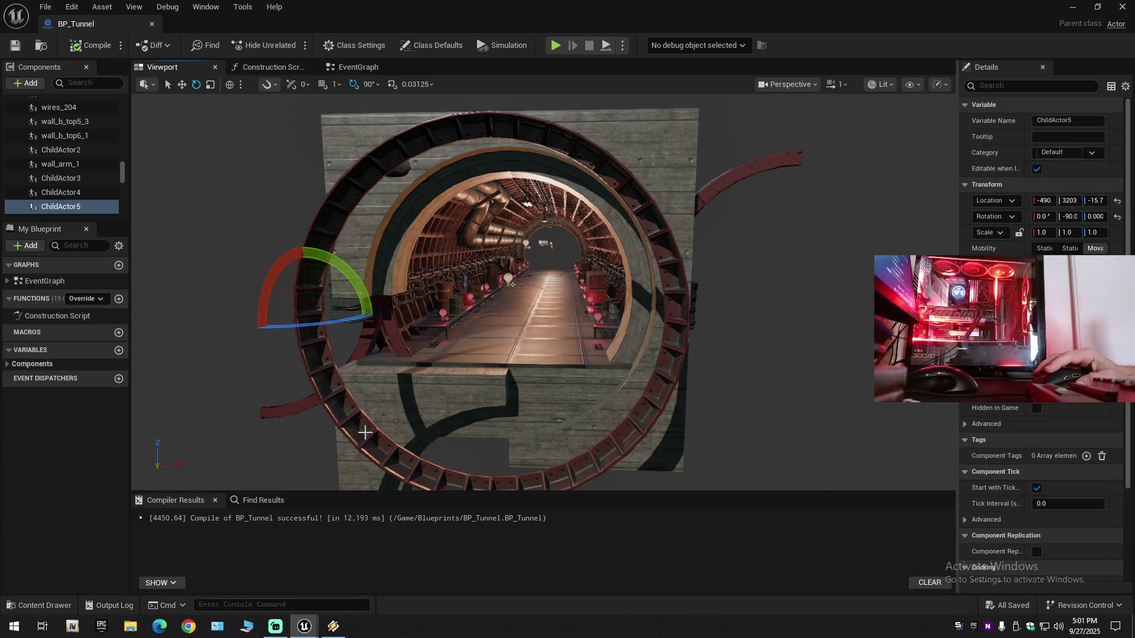
# Step: Add ChildActor3, ChildActor4 and ChildActor2 to the ChildActor5 selection
pyautogui.moveTo(446, 409); pyautogui.dragTo(398, 413)
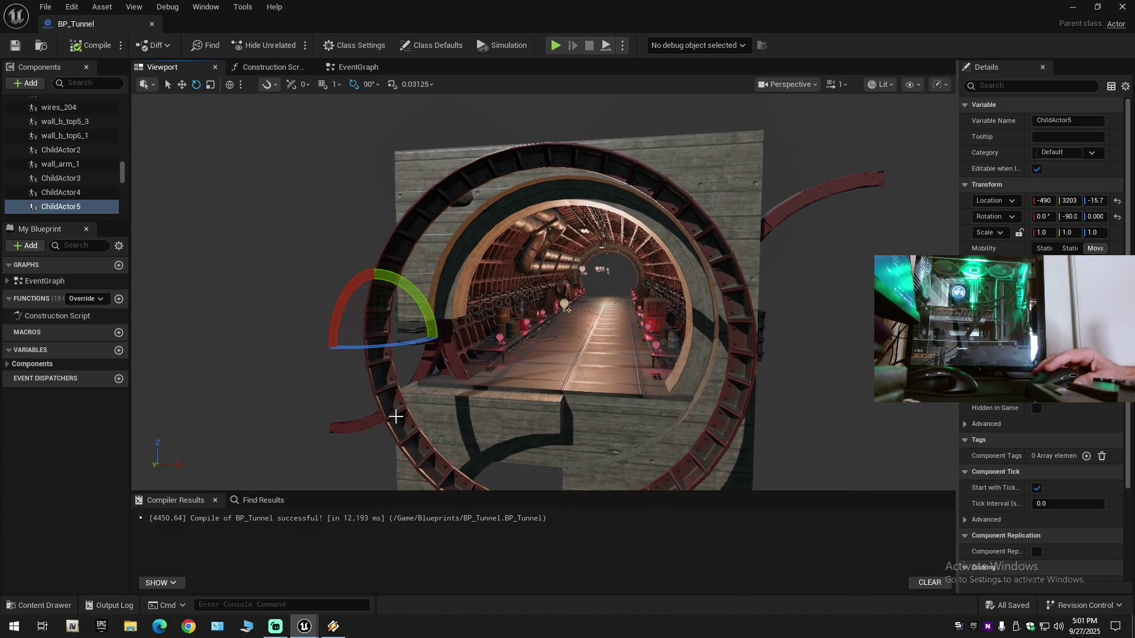
pyautogui.keyDown('ctrl'); pyautogui.click(676, 477); pyautogui.keyUp('ctrl')
pyautogui.keyDown('ctrl'); pyautogui.click(486, 204); pyautogui.keyUp('ctrl')
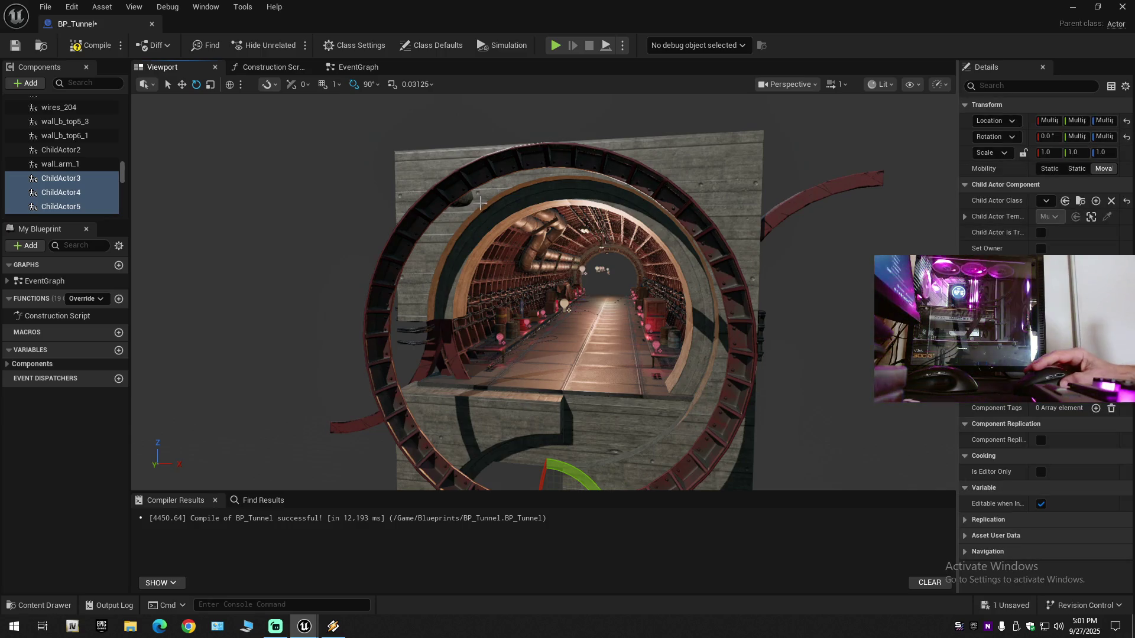
pyautogui.keyDown('ctrl'); pyautogui.click(425, 206); pyautogui.keyUp('ctrl')
pyautogui.moveTo(553, 339)
pyautogui.mouseDown()
pyautogui.moveTo(553, 402)
pyautogui.moveTo(620, 391)
pyautogui.mouseUp()
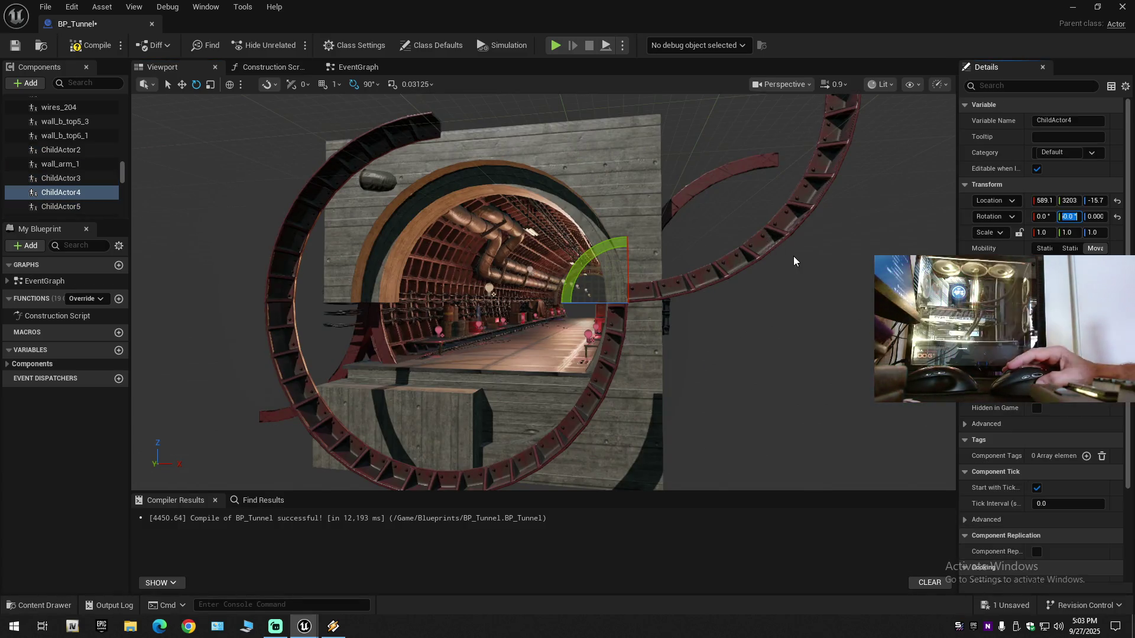
pyautogui.moveTo(794, 256); pyautogui.dragTo(786, 236)
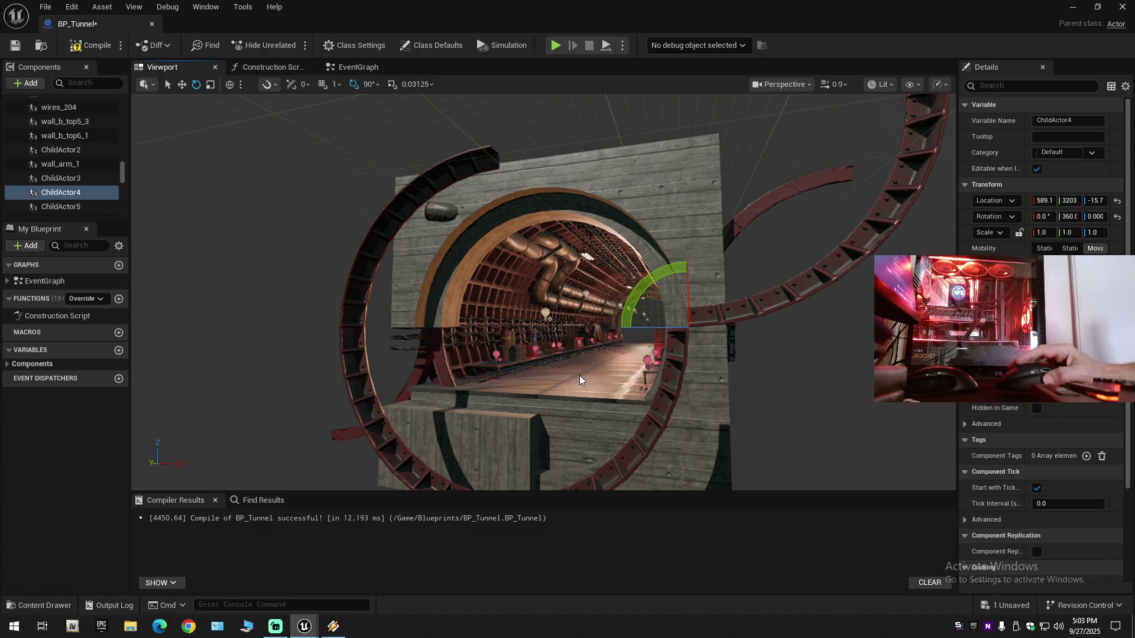
# Step: Undo the ChildActor4 rotation back to 90 and the concrete block's last placement change
pyautogui.hotkey('ctrl', 'z')
pyautogui.moveTo(590, 318)
pyautogui.mouseDown()
pyautogui.moveTo(612, 243)
pyautogui.moveTo(478, 158)
pyautogui.moveTo(570, 281)
pyautogui.moveTo(541, 226)
pyautogui.moveTo(422, 210)
pyautogui.mouseUp()
pyautogui.moveTo(547, 354); pyautogui.dragTo(546, 353)
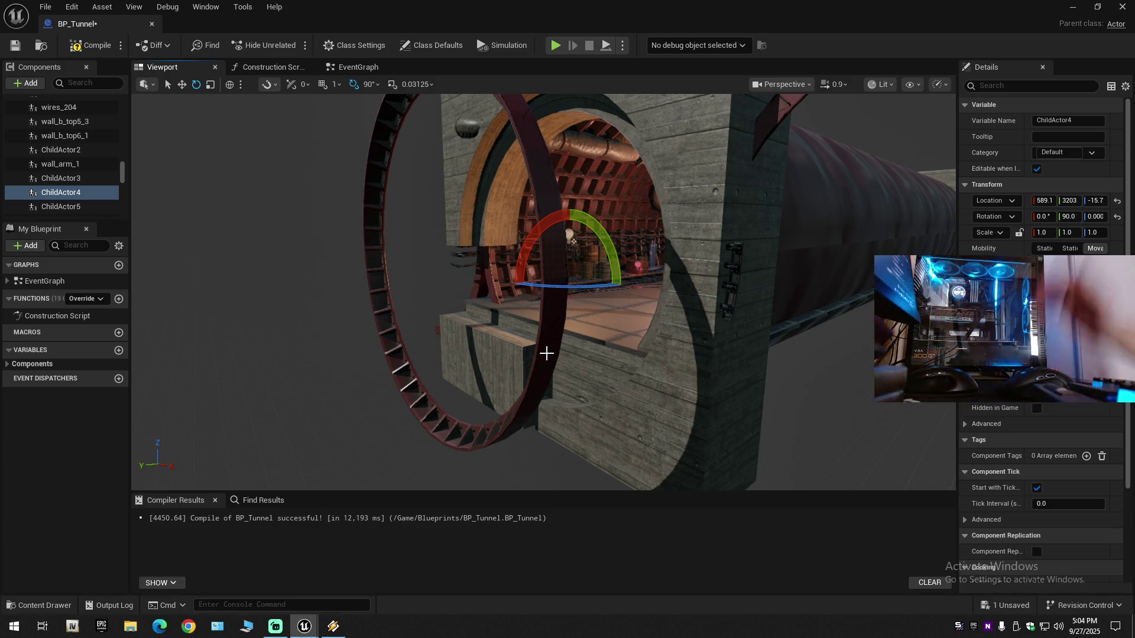
pyautogui.hotkey('ctrl', 'z')
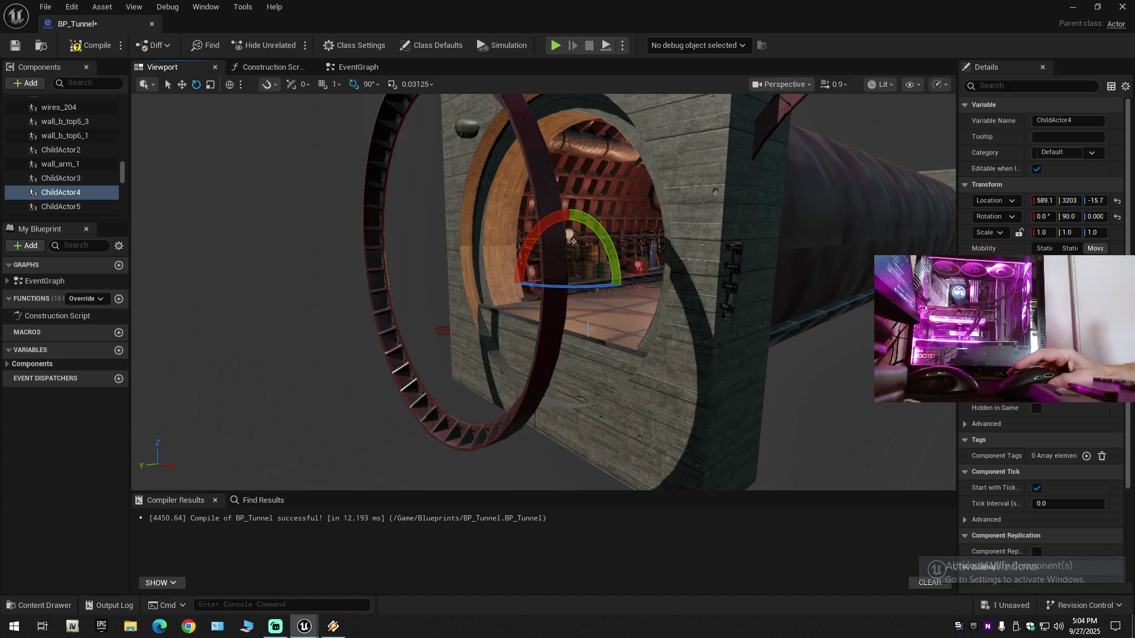
pyautogui.moveTo(573, 242); pyautogui.dragTo(479, 226)
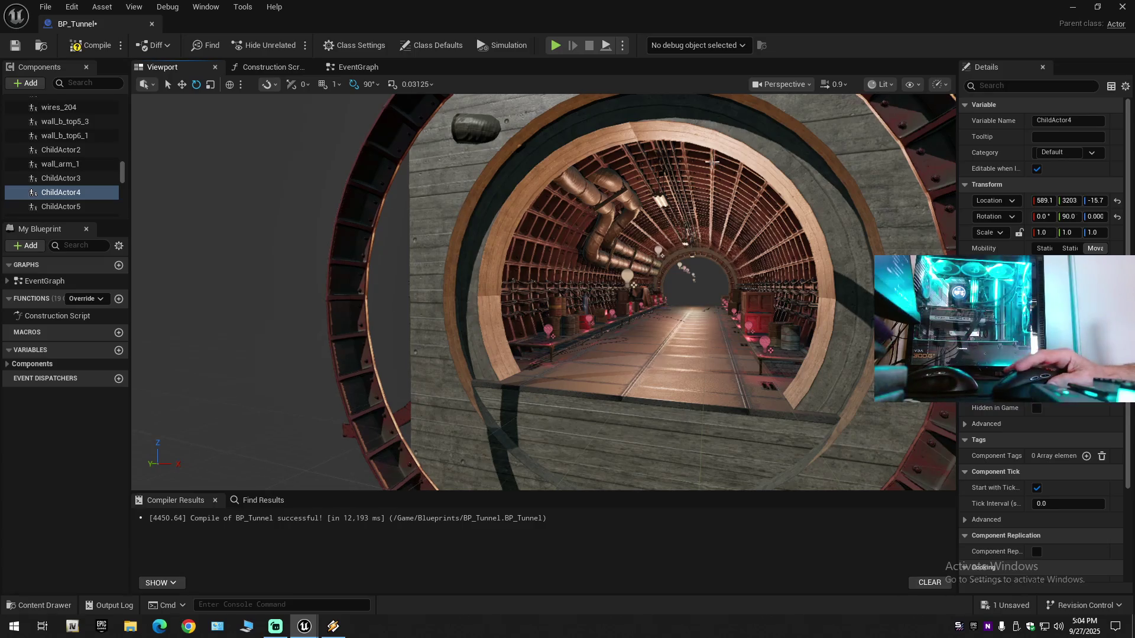
pyautogui.moveTo(683, 396)
pyautogui.mouseDown()
pyautogui.moveTo(496, 349)
pyautogui.moveTo(420, 249)
pyautogui.moveTo(420, 278)
pyautogui.moveTo(437, 284)
pyautogui.moveTo(444, 254)
pyautogui.moveTo(449, 266)
pyautogui.moveTo(431, 272)
pyautogui.moveTo(487, 280)
pyautogui.mouseUp()
# Step: Select wall_b_top5_2, then ChildActor4, and orbit to a frontal view of the ring
pyautogui.scroll(2, 458, 275)
pyautogui.click(483, 269)
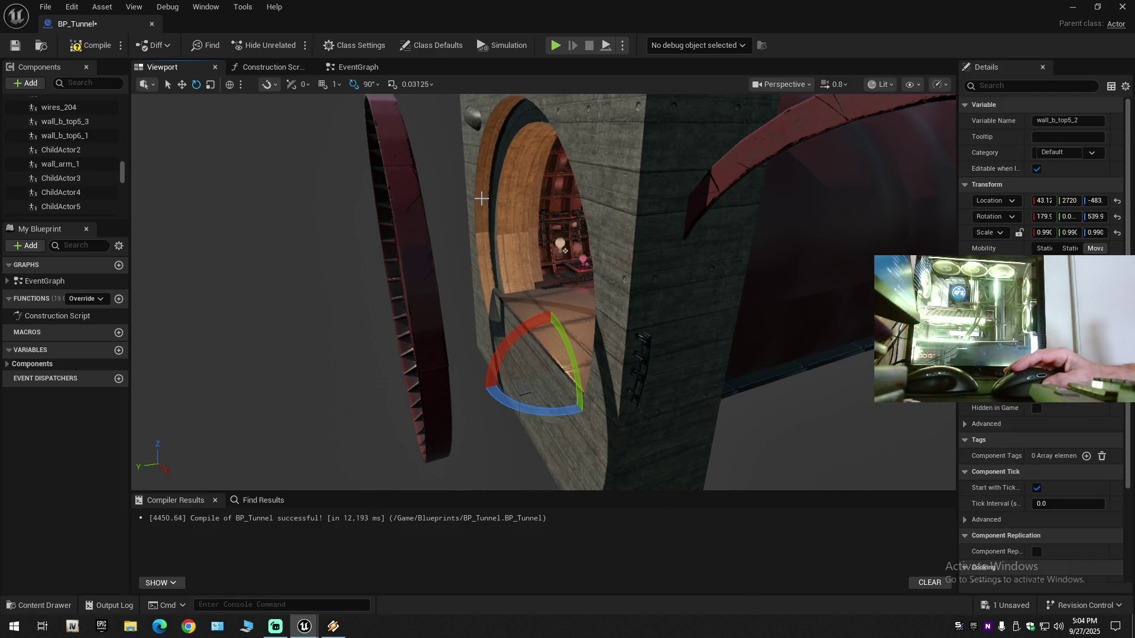
pyautogui.click(414, 231)
pyautogui.moveTo(415, 231); pyautogui.dragTo(496, 280)
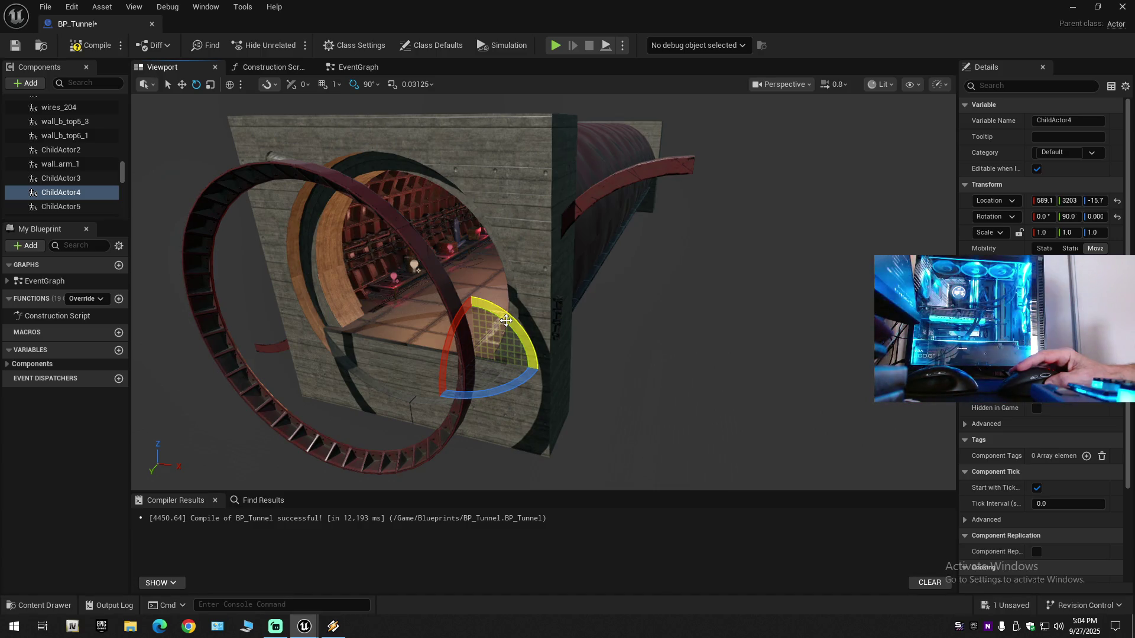
pyautogui.moveTo(568, 316); pyautogui.dragTo(457, 304)
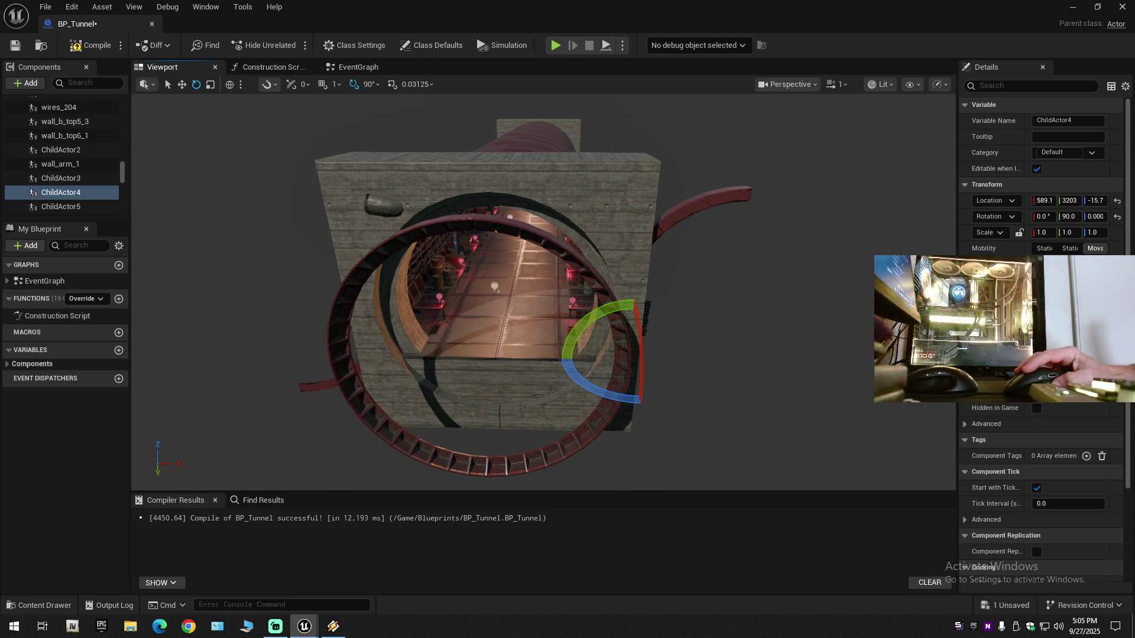
# Step: Select the ChildActor5, ChildActor3, ChildActor4 and ChildActor2 ring arms together
pyautogui.click(360, 355)
pyautogui.keyDown('ctrl'); pyautogui.click(576, 266); pyautogui.keyUp('ctrl')
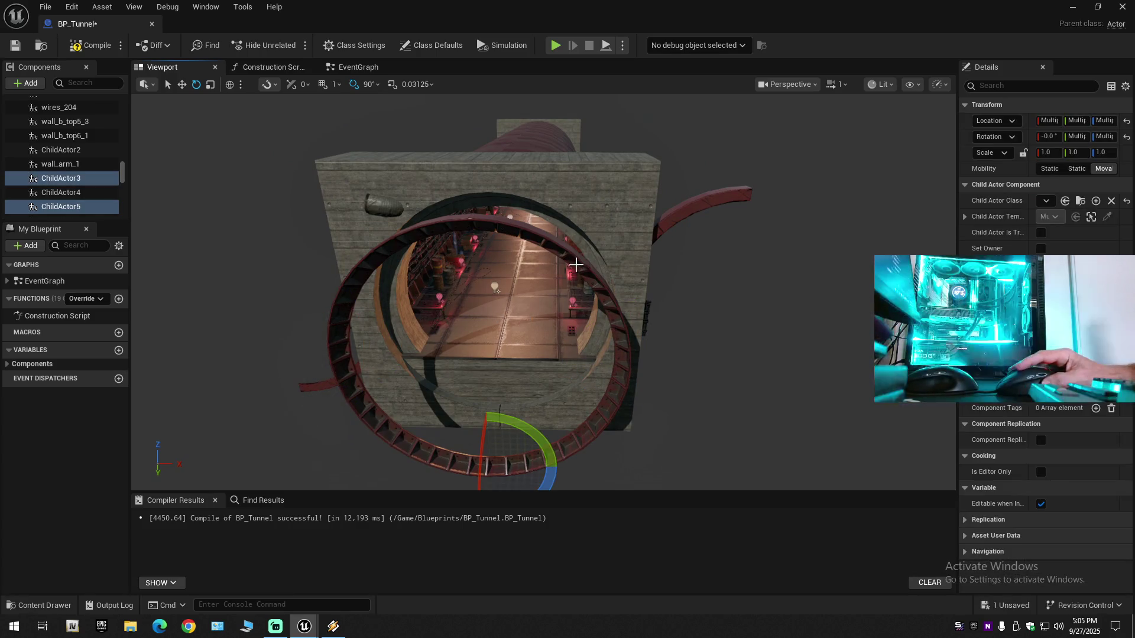
pyautogui.keyDown('ctrl'); pyautogui.click(393, 253); pyautogui.keyUp('ctrl')
pyautogui.keyDown('ctrl'); pyautogui.click(517, 351); pyautogui.keyUp('ctrl')
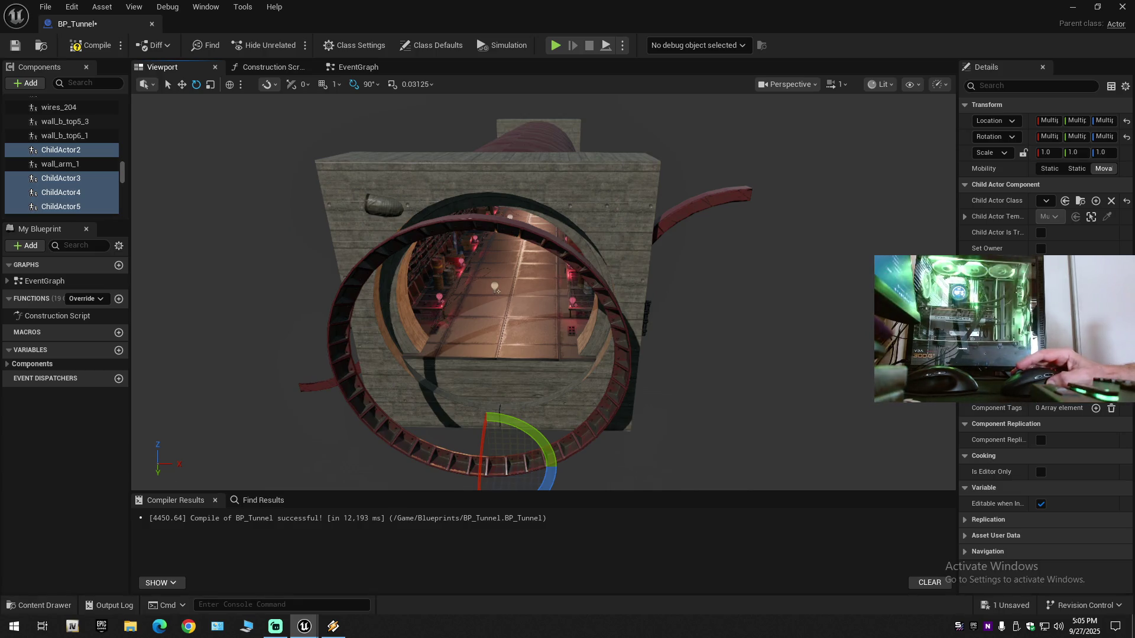
pyautogui.scroll(5, 496, 290)
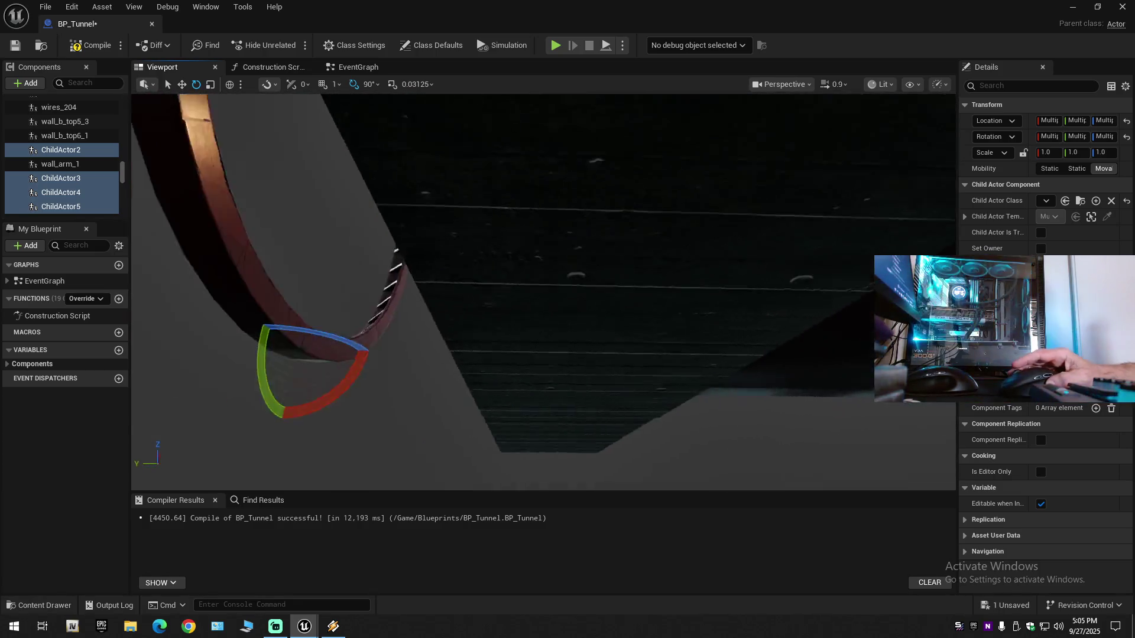
pyautogui.scroll(-1, 543, 289)
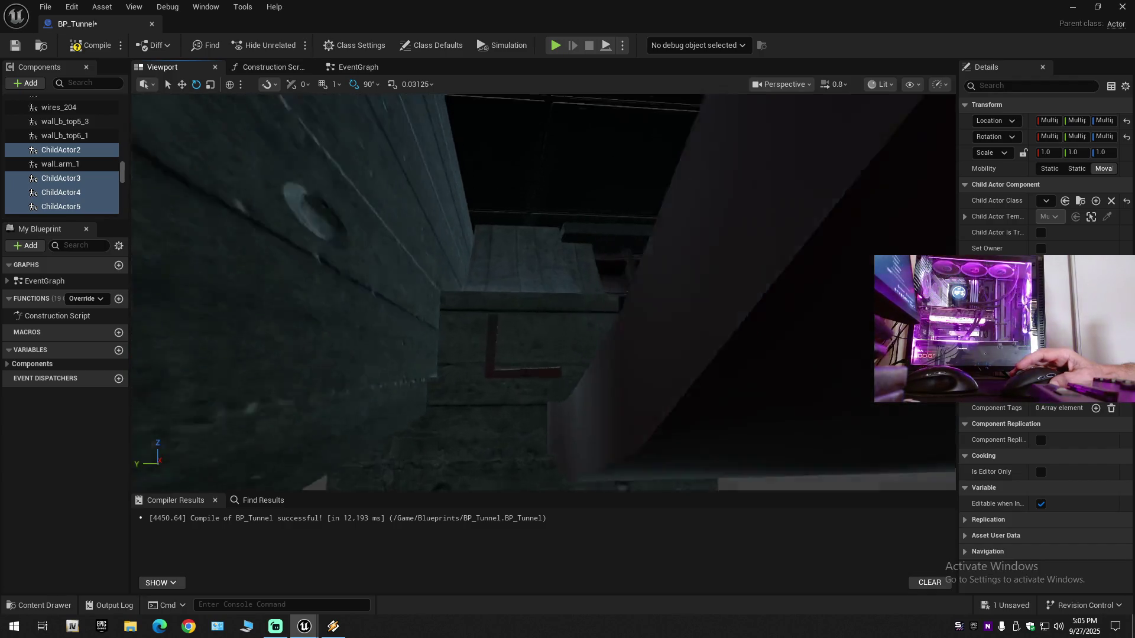
pyautogui.scroll(-1, 544, 289)
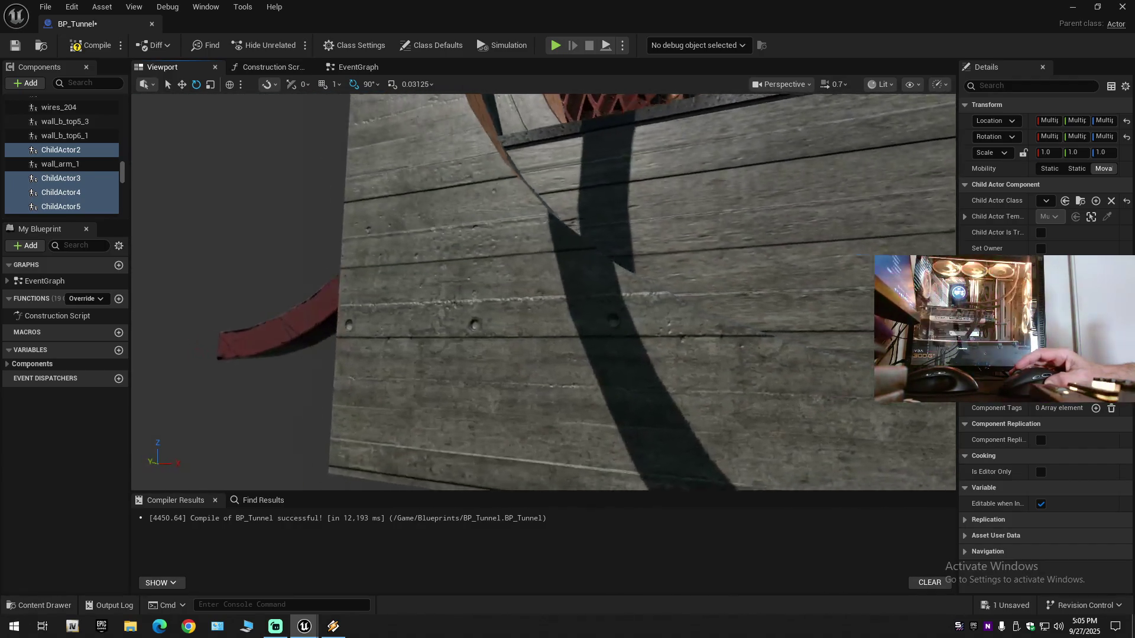
pyautogui.scroll(-1, 544, 290)
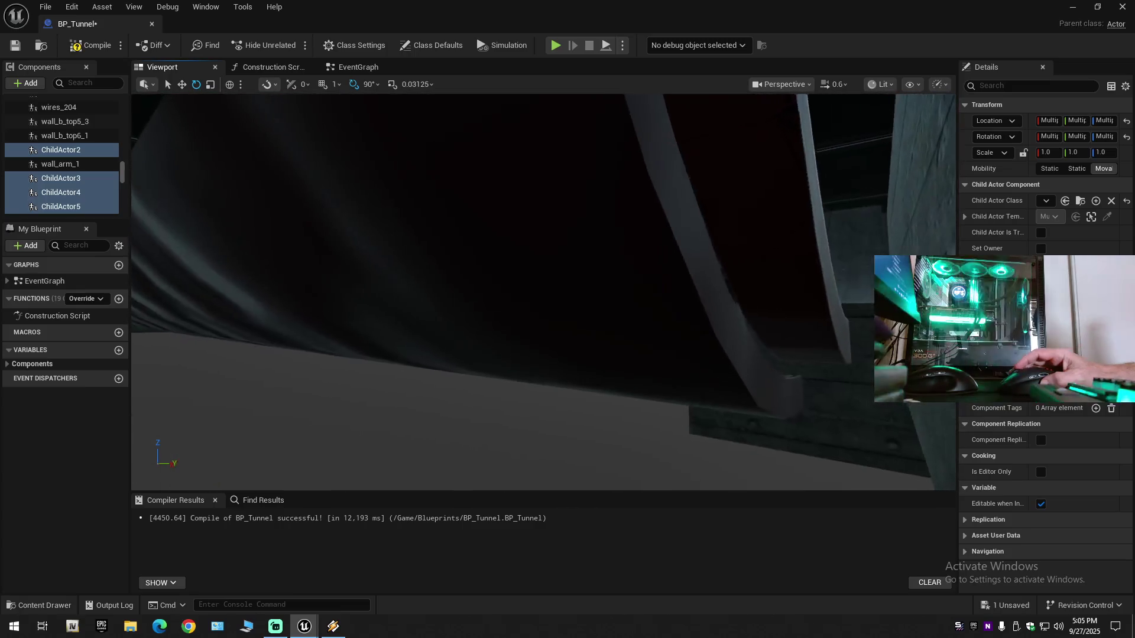
# Step: Fly in toward the curved wall and select the wall_arm_1 ring segment
pyautogui.moveTo(544, 290); pyautogui.dragTo(543, 290)
pyautogui.moveTo(528, 410); pyautogui.dragTo(518, 392)
pyautogui.scroll(-1, 528, 411)
pyautogui.click(519, 392)
pyautogui.scroll(1, 519, 392)
pyautogui.moveTo(528, 465); pyautogui.dragTo(543, 460)
# Step: Slide wall_arm_1 along Y to about 2921 so it sits against the tunnel wall
pyautogui.press('w')
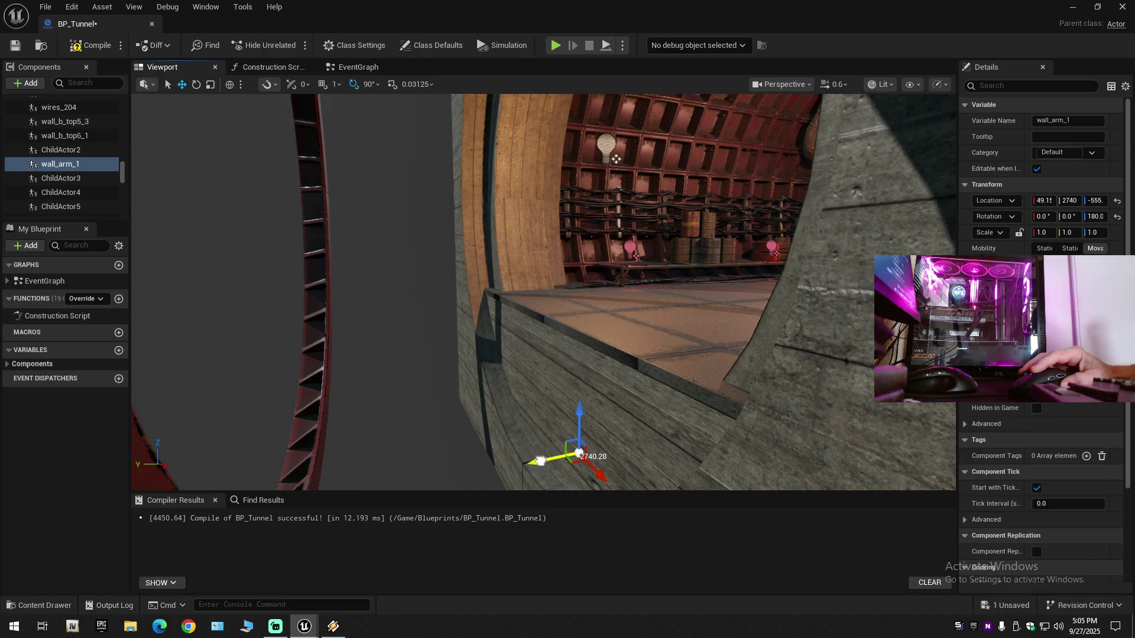
pyautogui.moveTo(451, 474); pyautogui.dragTo(445, 476)
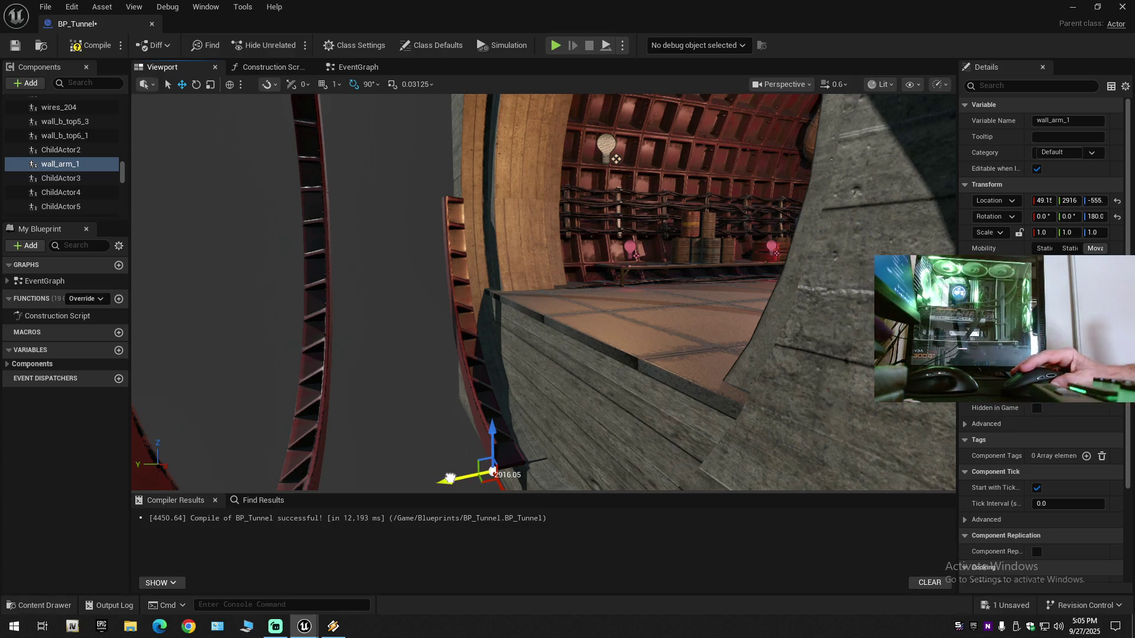
pyautogui.moveTo(450, 478)
pyautogui.mouseDown()
pyautogui.moveTo(478, 429)
pyautogui.moveTo(499, 428)
pyautogui.mouseUp()
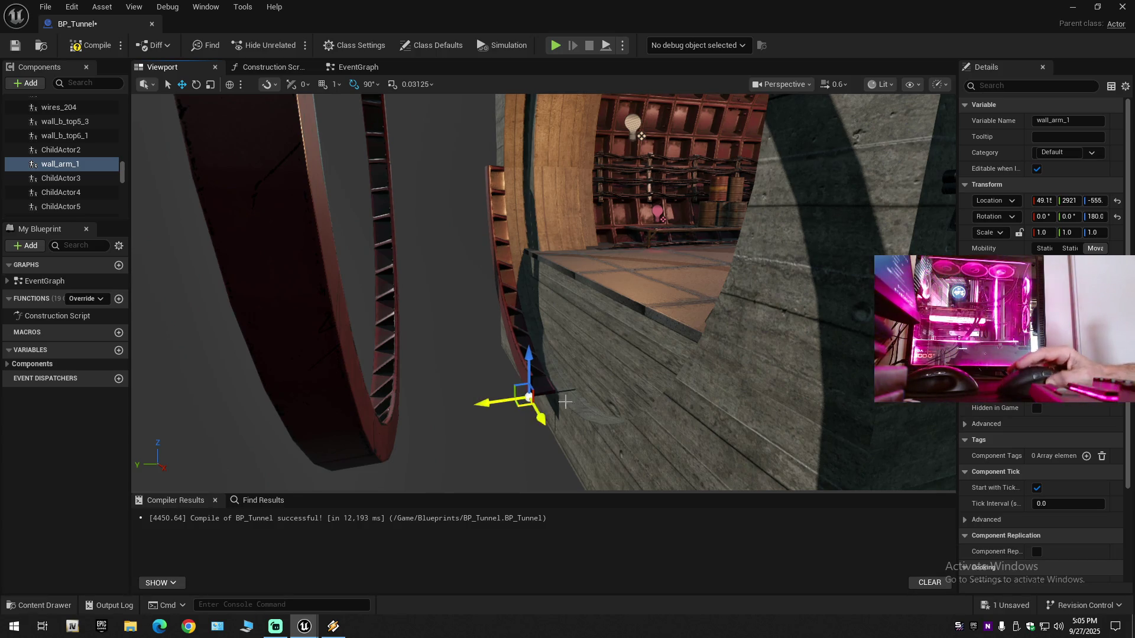
# Step: Fly around the tunnel to check wall_arm_1's fit against the wooden wall and pillar
pyautogui.scroll(-1, 552, 403)
pyautogui.press('w')
pyautogui.press('s')
pyautogui.press('w')
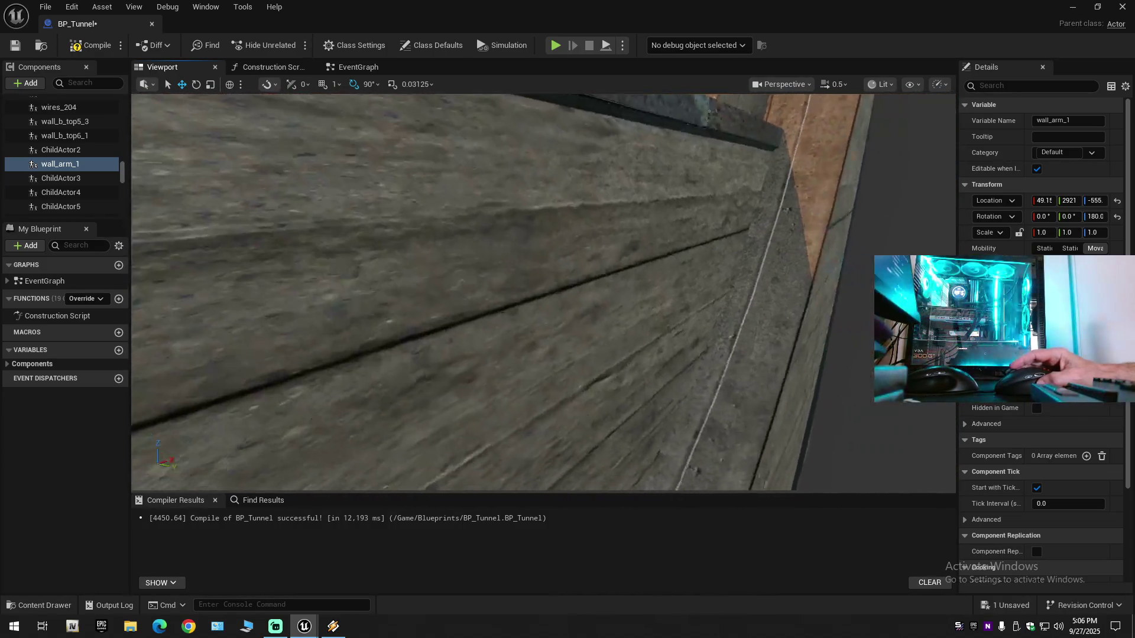
pyautogui.press('s')
pyautogui.scroll(-1, 543, 292)
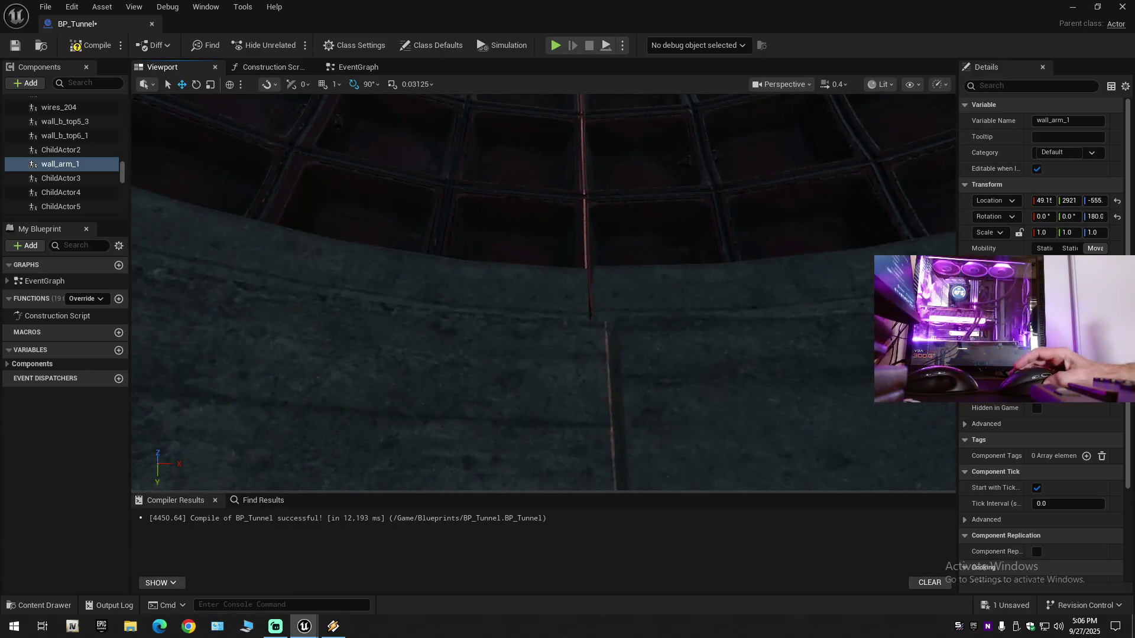
pyautogui.scroll(-1, 543, 292)
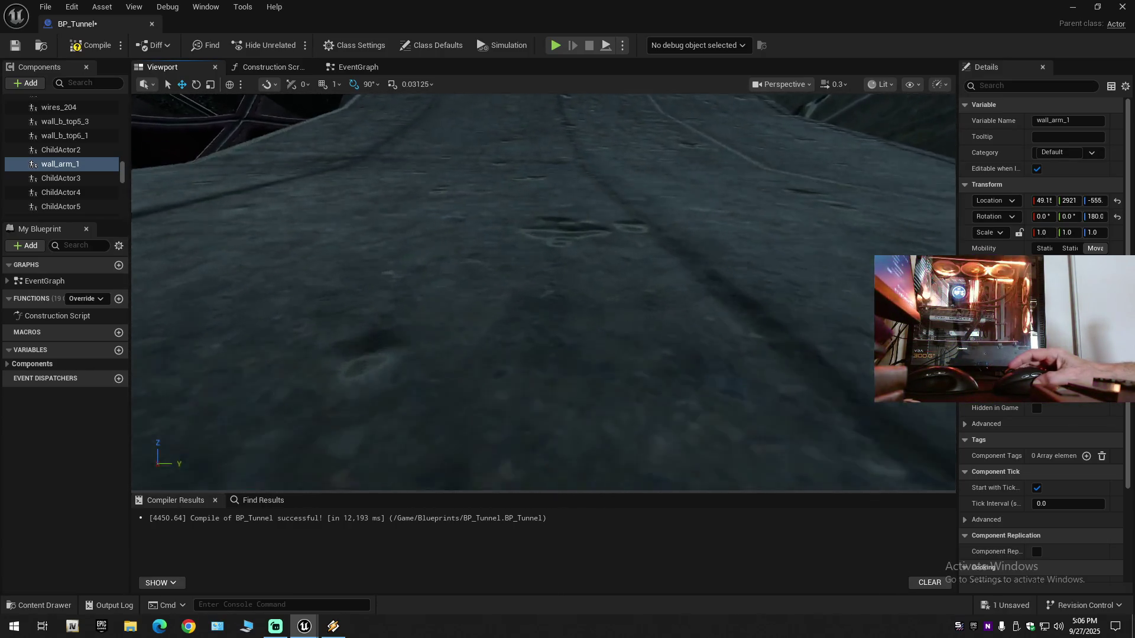
pyautogui.moveTo(543, 292); pyautogui.dragTo(543, 248)
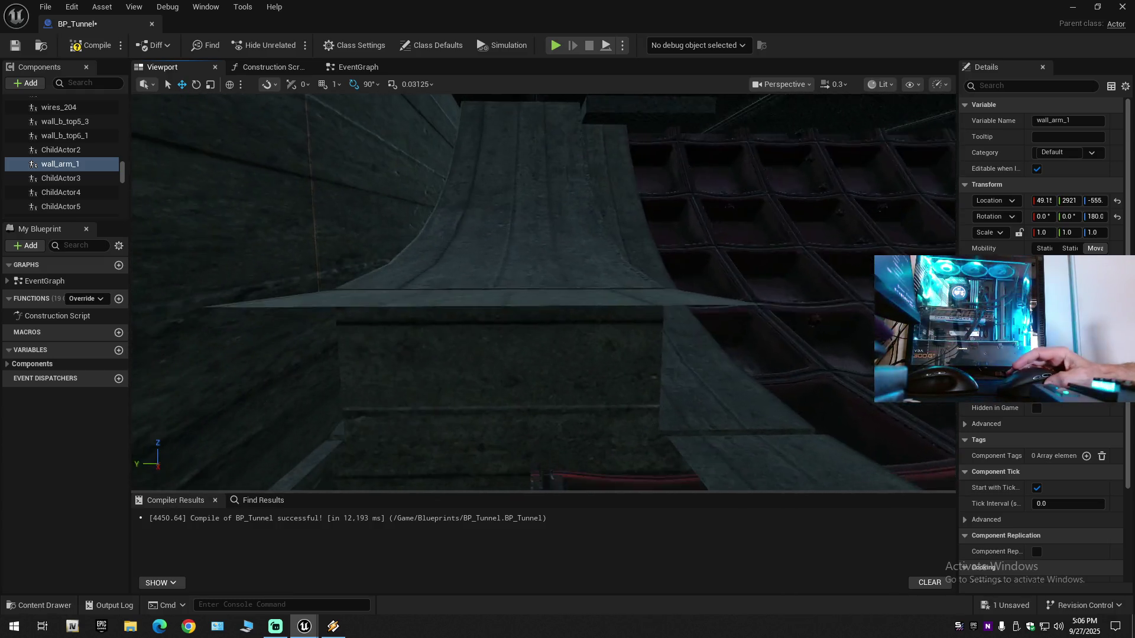
pyautogui.moveTo(544, 293)
pyautogui.mouseDown()
pyautogui.moveTo(544, 248)
pyautogui.moveTo(521, 248)
pyautogui.moveTo(521, 198)
pyautogui.moveTo(590, 403)
pyautogui.moveTo(570, 348)
pyautogui.moveTo(462, 306)
pyautogui.moveTo(644, 290)
pyautogui.moveTo(653, 321)
pyautogui.mouseUp()
# Step: Select the right-hand red arm segment wall_arm2_1
pyautogui.click(589, 403)
pyautogui.scroll(2, 561, 342)
pyautogui.click(662, 219)
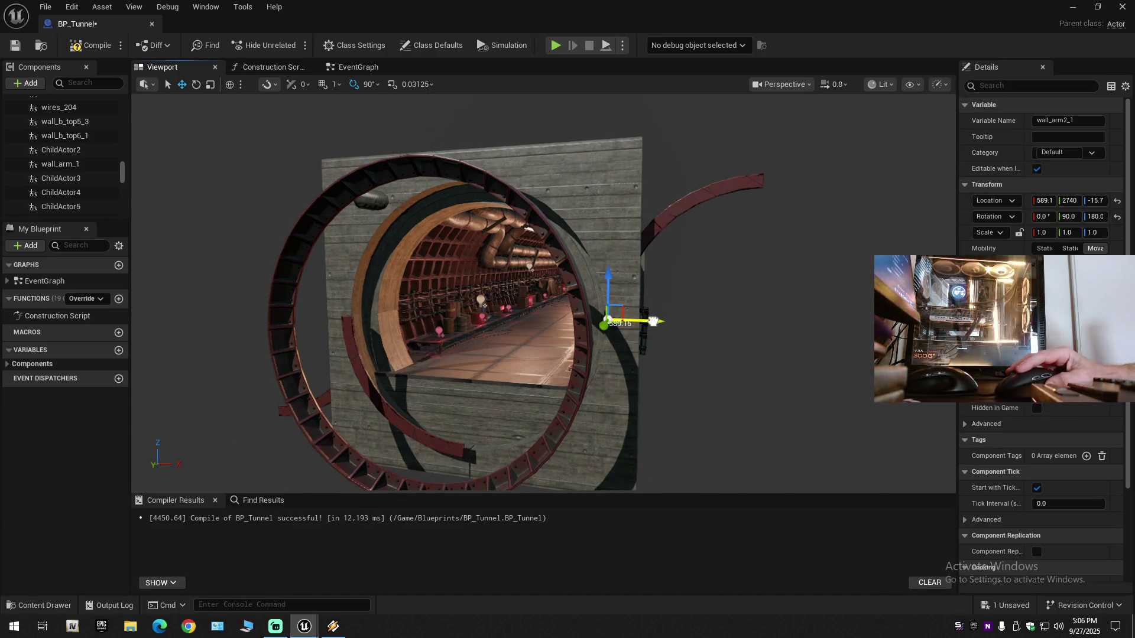
pyautogui.moveTo(653, 321); pyautogui.dragTo(650, 321)
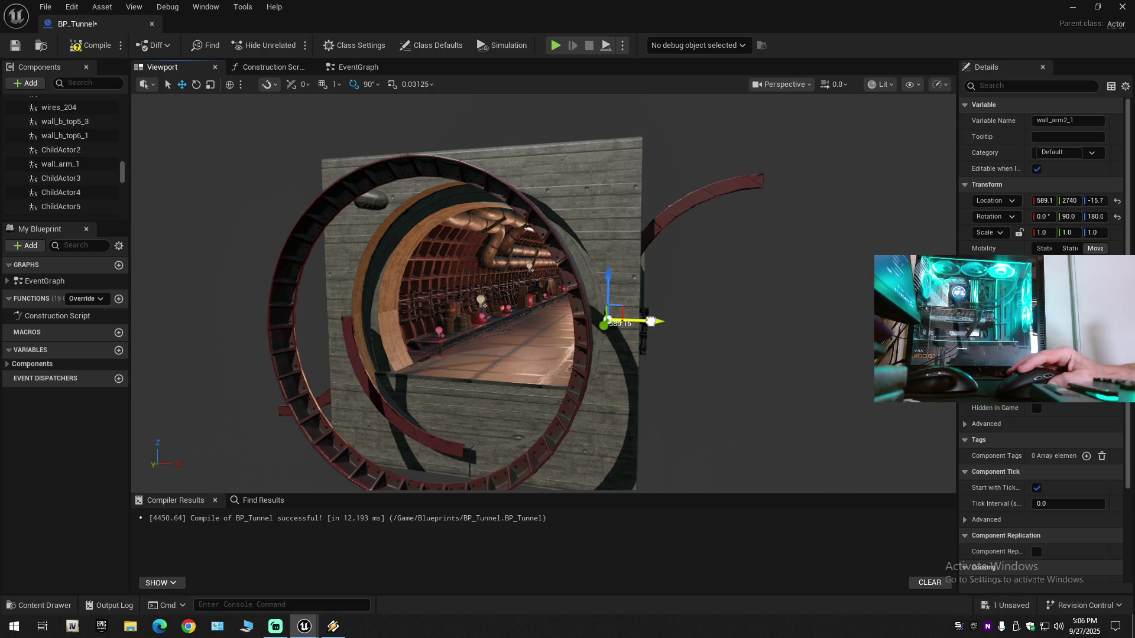
# Step: Drag wall_arm2_1 across to the left side of the ring, around X -1010
pyautogui.moveTo(650, 321); pyautogui.dragTo(367, 306)
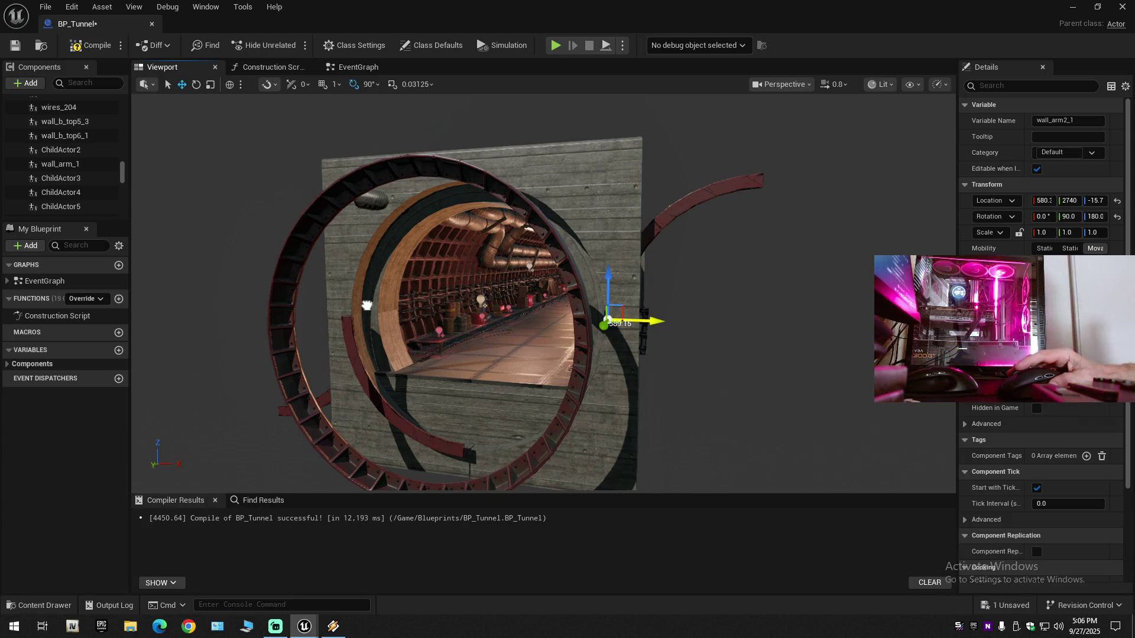
pyautogui.moveTo(367, 305); pyautogui.dragTo(306, 307)
pyautogui.scroll(5, 352, 327)
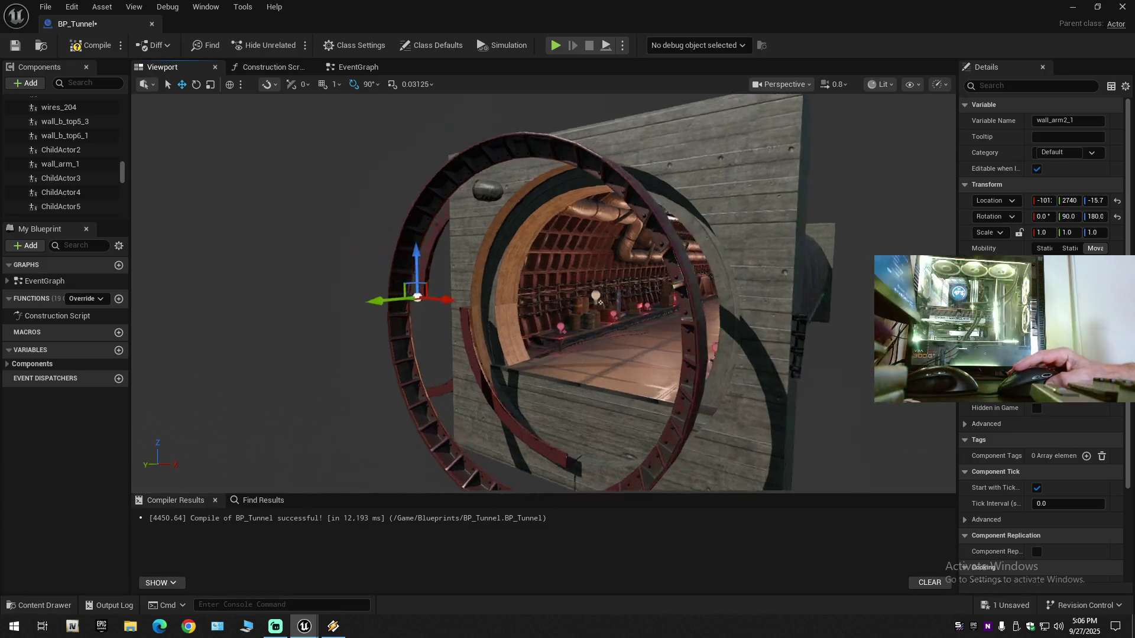
pyautogui.scroll(8, 326, 299)
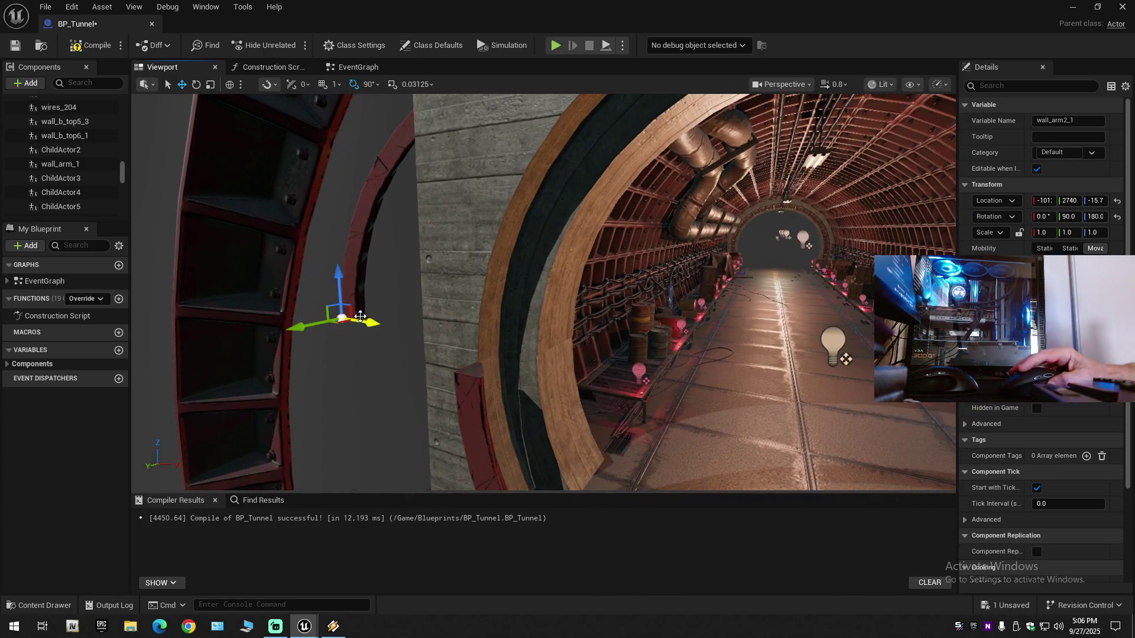
pyautogui.moveTo(366, 322); pyautogui.dragTo(367, 320)
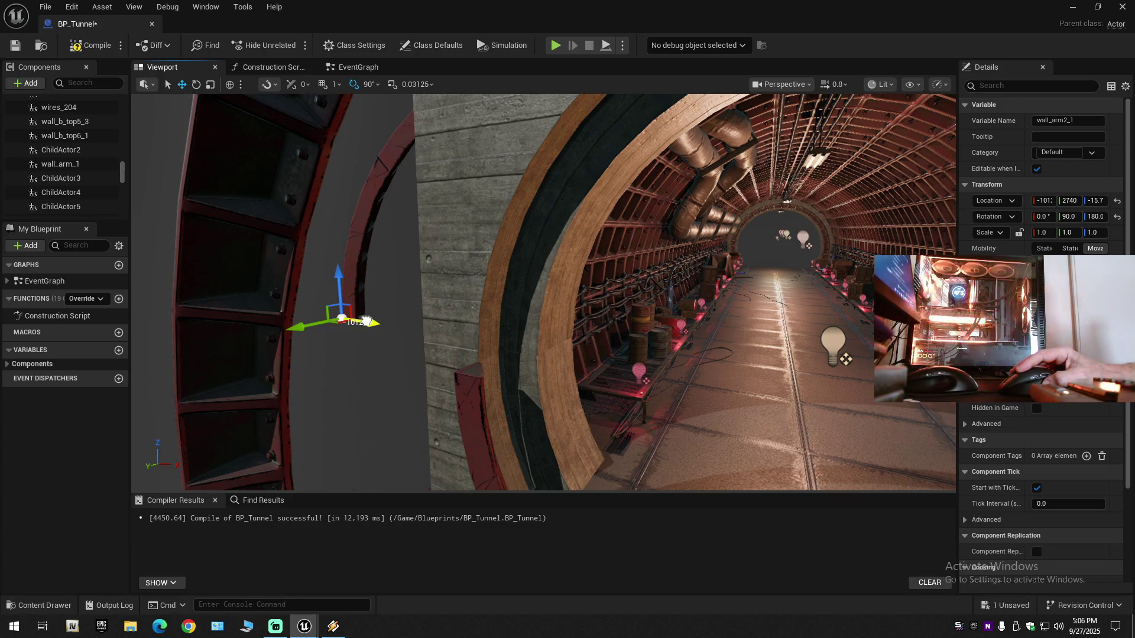
pyautogui.scroll(-6, 367, 321)
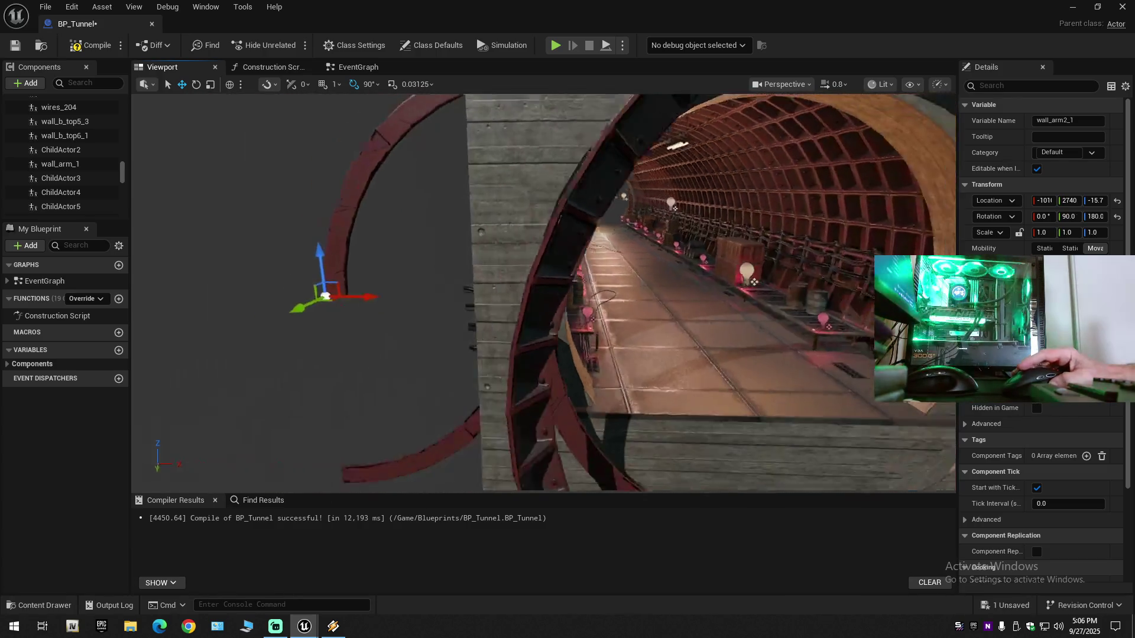
pyautogui.moveTo(433, 301); pyautogui.dragTo(433, 302)
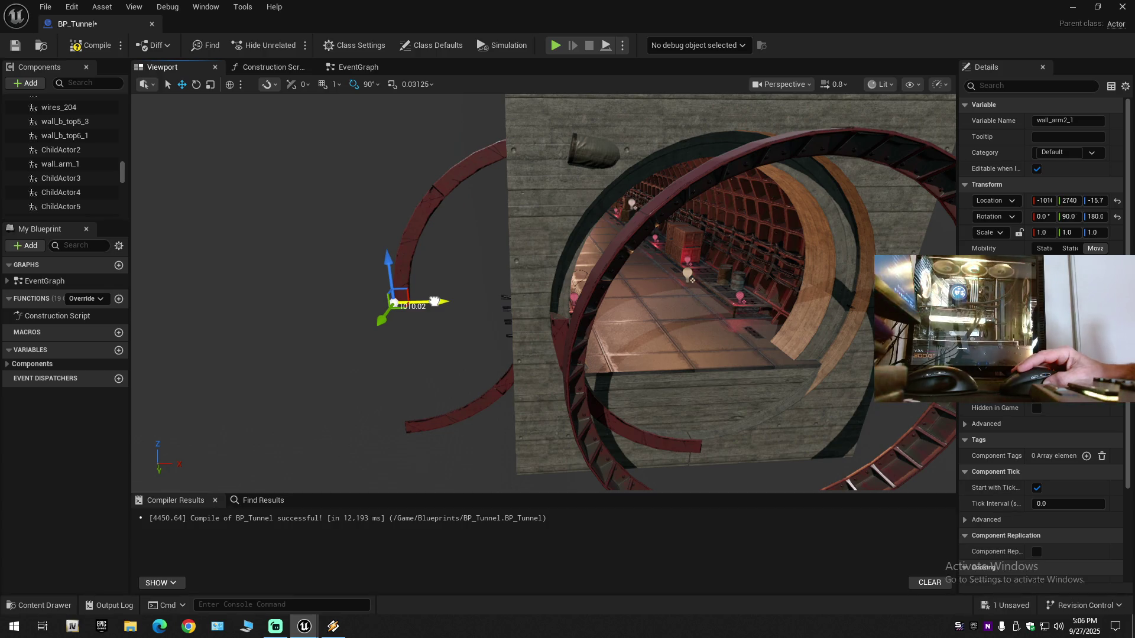
pyautogui.moveTo(434, 301)
pyautogui.mouseDown()
pyautogui.moveTo(664, 318)
pyautogui.moveTo(746, 303)
pyautogui.moveTo(608, 326)
pyautogui.moveTo(511, 322)
pyautogui.mouseUp()
# Step: Slide wall_arm2_1 along Y from 2893 to 2925 beside the neighbouring arm
pyautogui.moveTo(608, 370); pyautogui.dragTo(608, 369)
pyautogui.moveTo(525, 323); pyautogui.dragTo(529, 320)
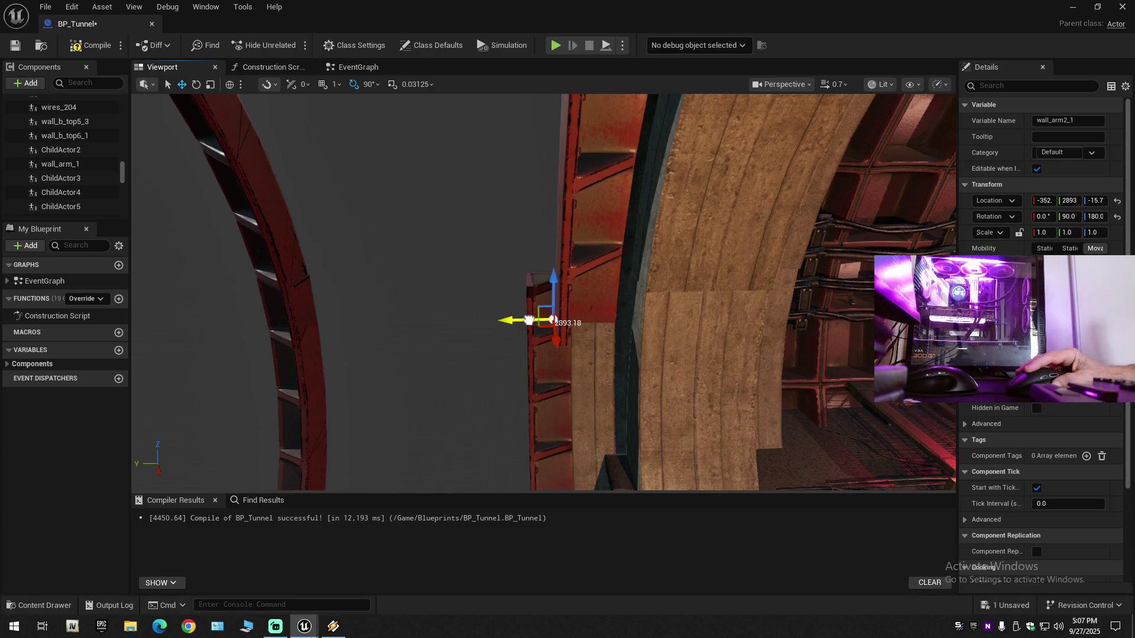
pyautogui.moveTo(529, 321); pyautogui.dragTo(520, 321)
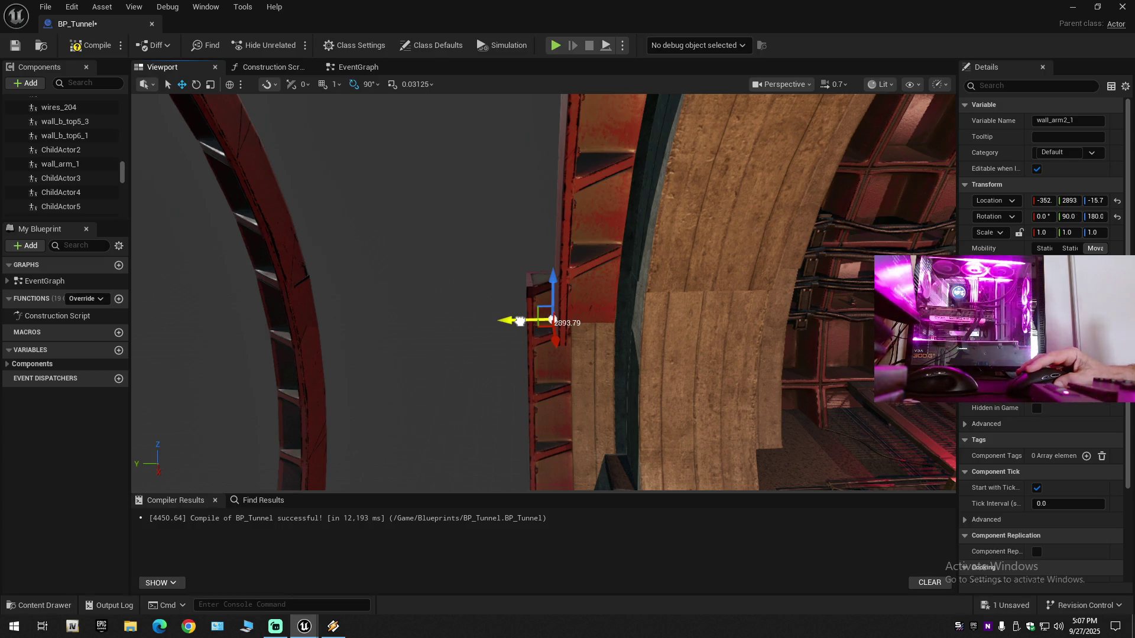
pyautogui.moveTo(520, 321); pyautogui.dragTo(490, 322)
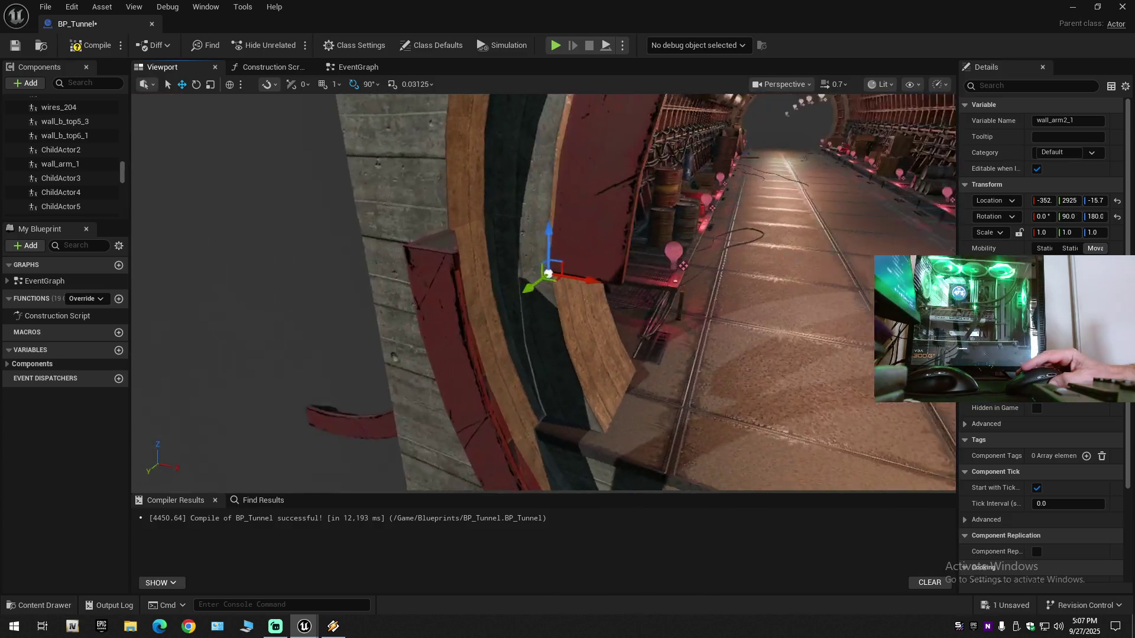
pyautogui.moveTo(620, 313); pyautogui.dragTo(620, 314)
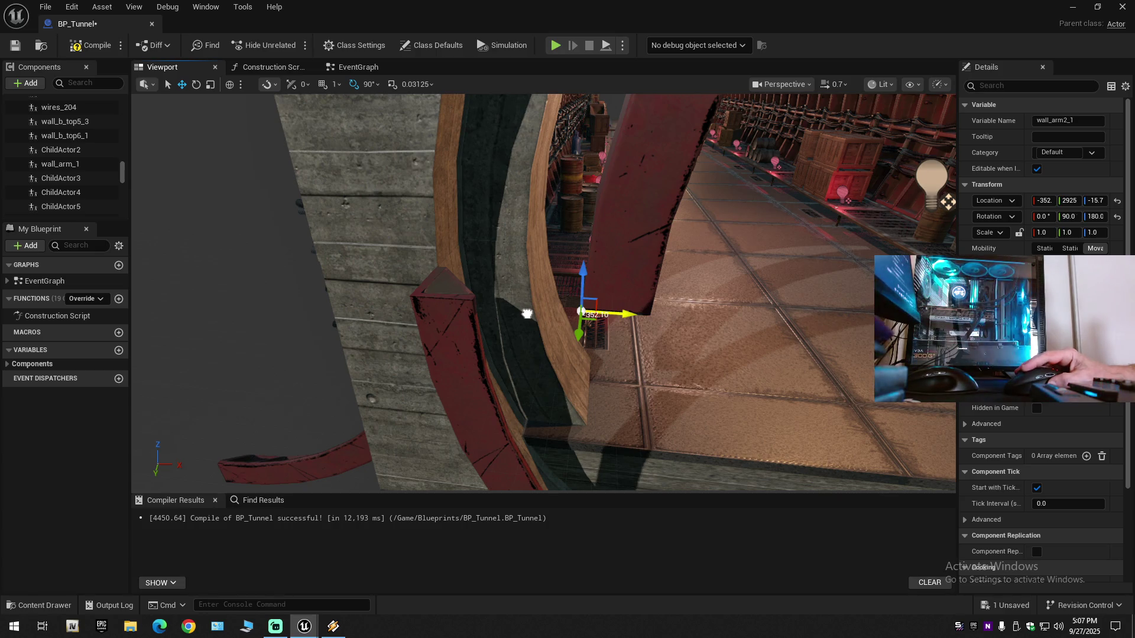
# Step: Move wall_arm2_1 along X in stages from about -424 to -488
pyautogui.moveTo(526, 313)
pyautogui.mouseDown()
pyautogui.moveTo(476, 313)
pyautogui.moveTo(453, 373)
pyautogui.moveTo(520, 255)
pyautogui.moveTo(553, 279)
pyautogui.mouseUp()
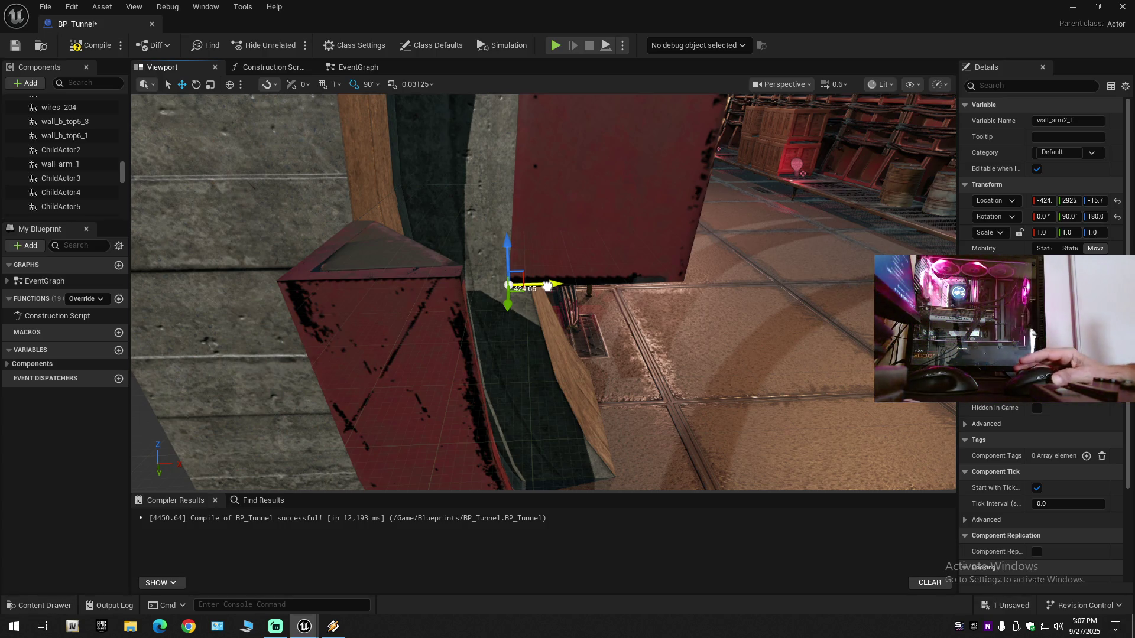
pyautogui.moveTo(547, 287); pyautogui.dragTo(437, 286)
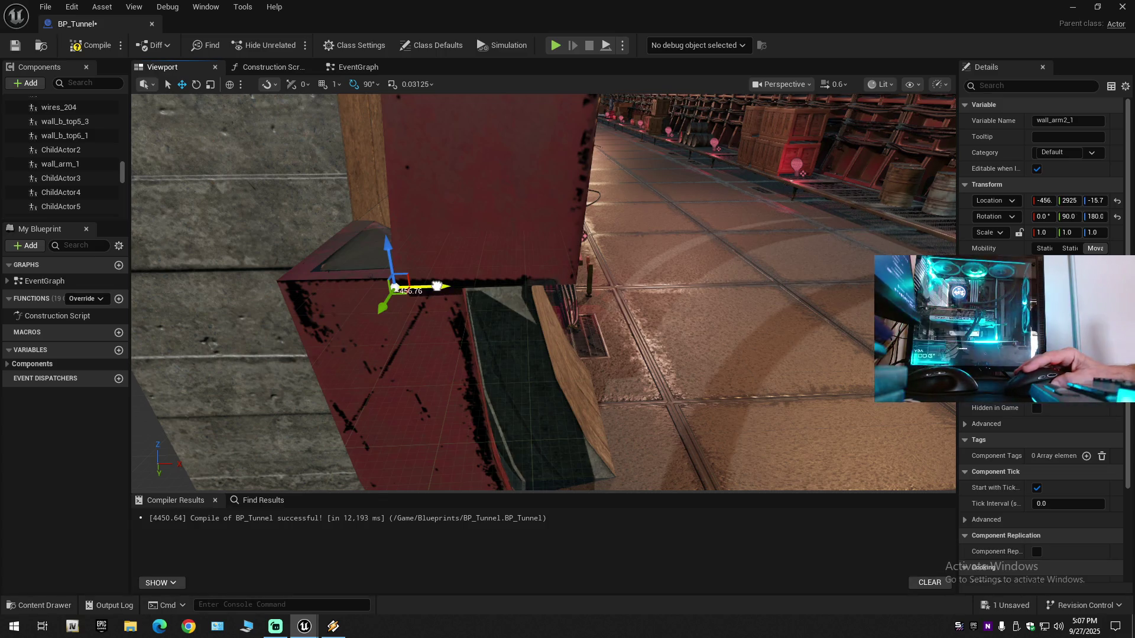
pyautogui.moveTo(436, 286); pyautogui.dragTo(436, 286)
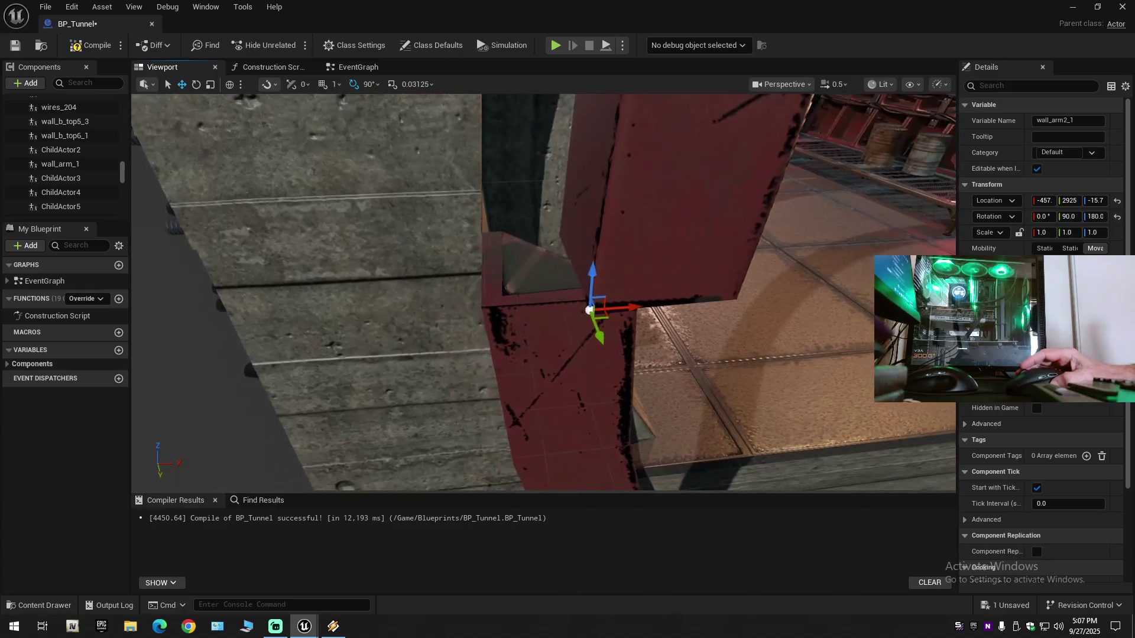
pyautogui.moveTo(624, 309); pyautogui.dragTo(624, 309)
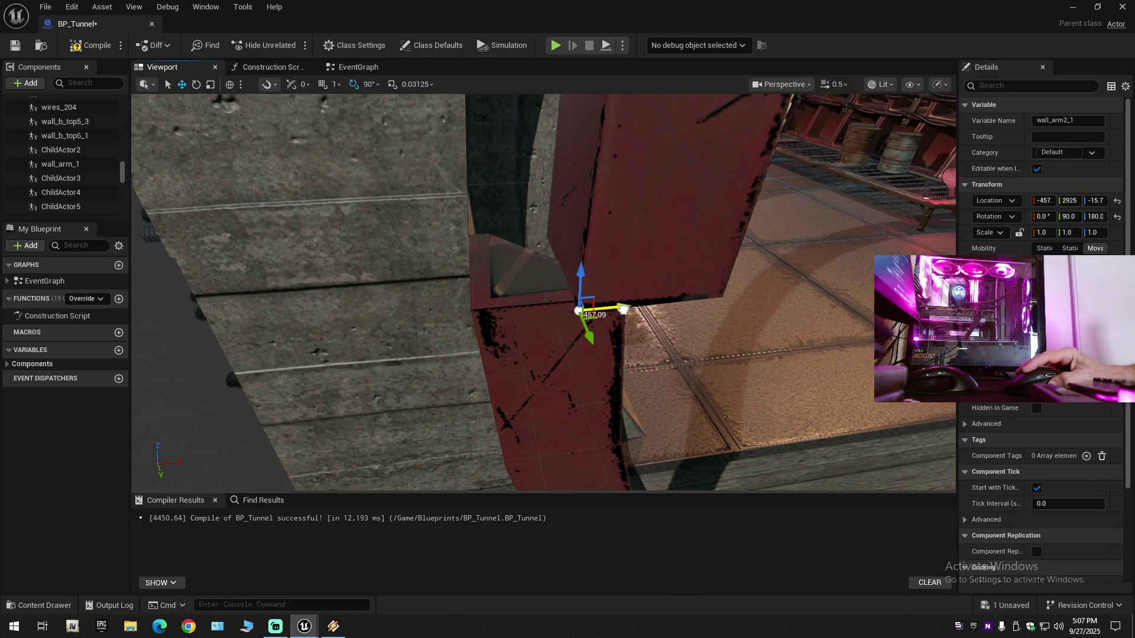
pyautogui.moveTo(624, 309); pyautogui.dragTo(621, 309)
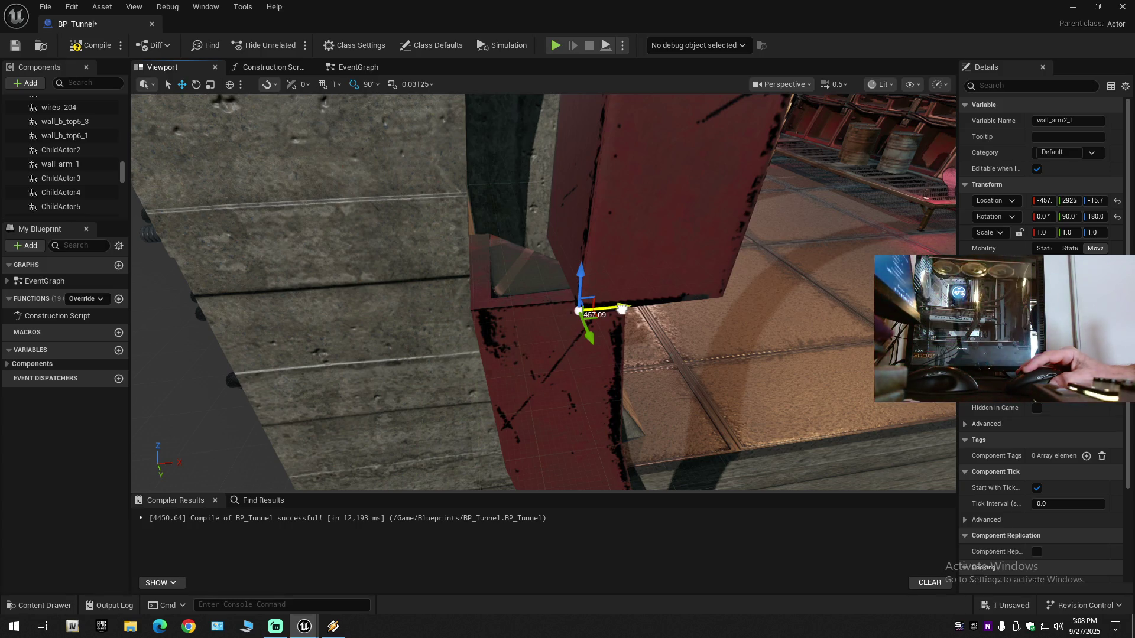
pyautogui.moveTo(621, 309); pyautogui.dragTo(530, 309)
# Step: Nudge wall_arm2_1 along X to -491 to close the gap
pyautogui.scroll(-2, 530, 309)
pyautogui.scroll(-1, 530, 310)
pyautogui.moveTo(642, 344); pyautogui.dragTo(642, 344)
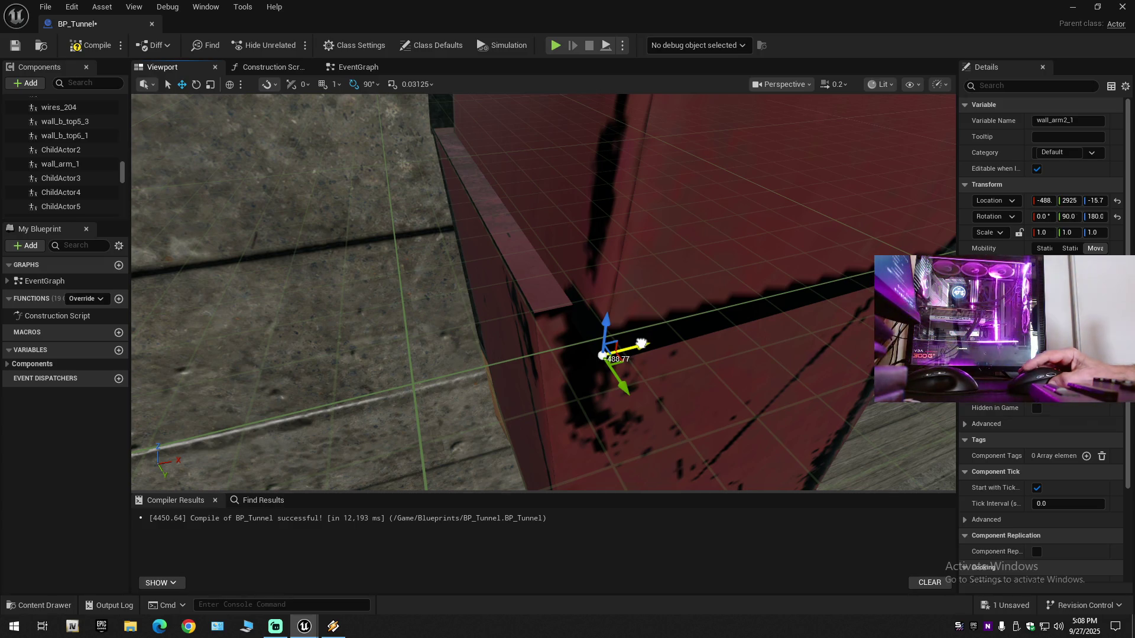
pyautogui.moveTo(641, 343); pyautogui.dragTo(613, 350)
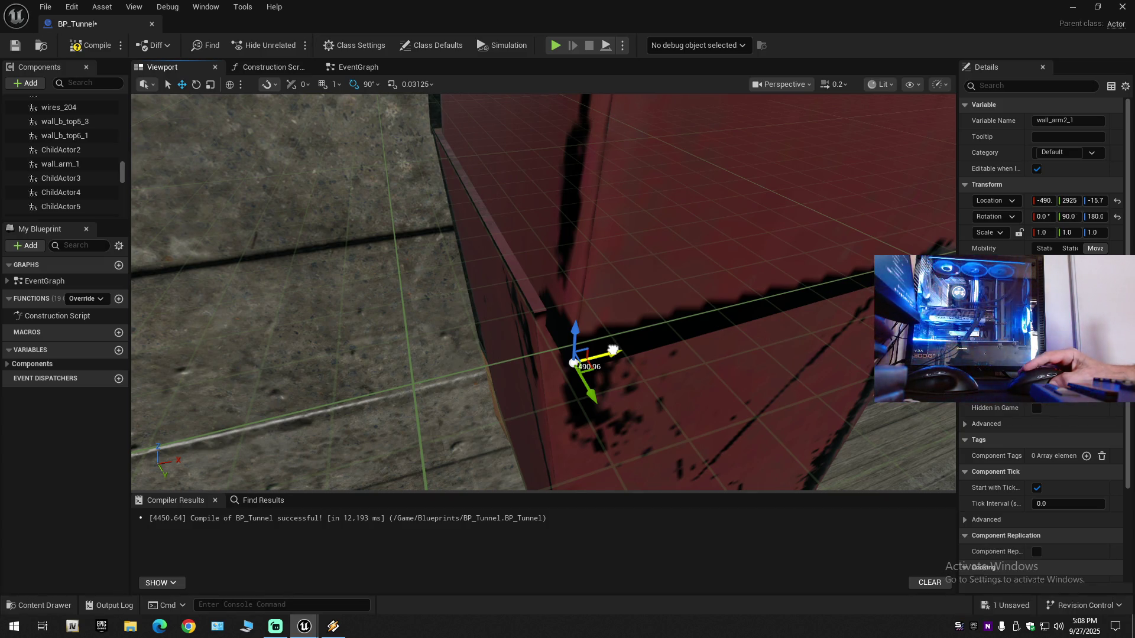
pyautogui.moveTo(612, 350); pyautogui.dragTo(610, 352)
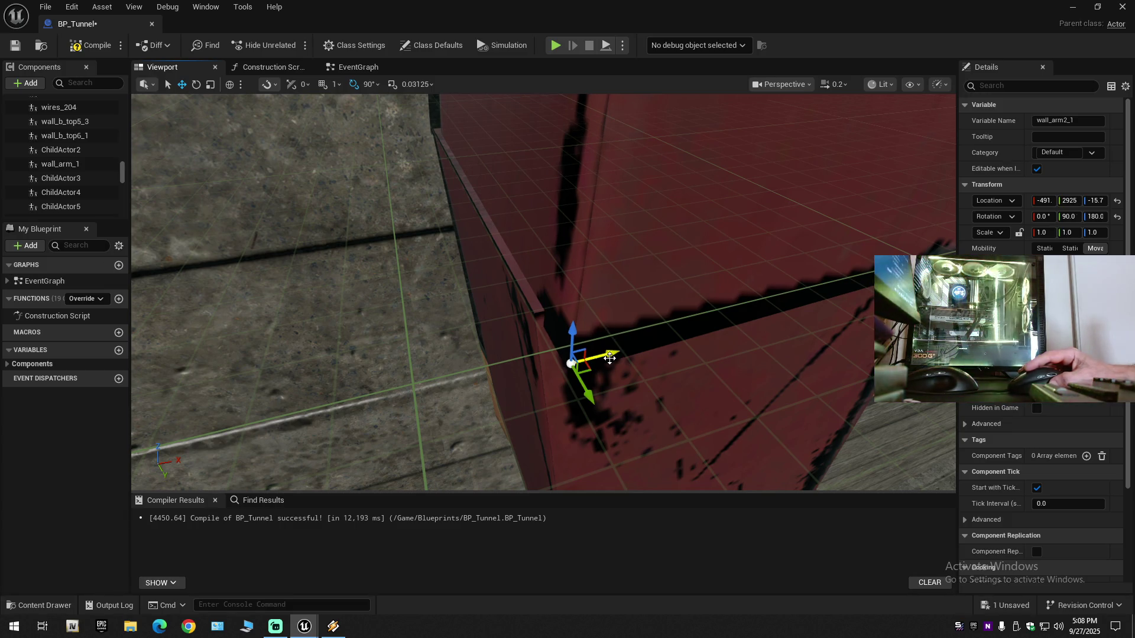
pyautogui.moveTo(610, 356); pyautogui.dragTo(610, 357)
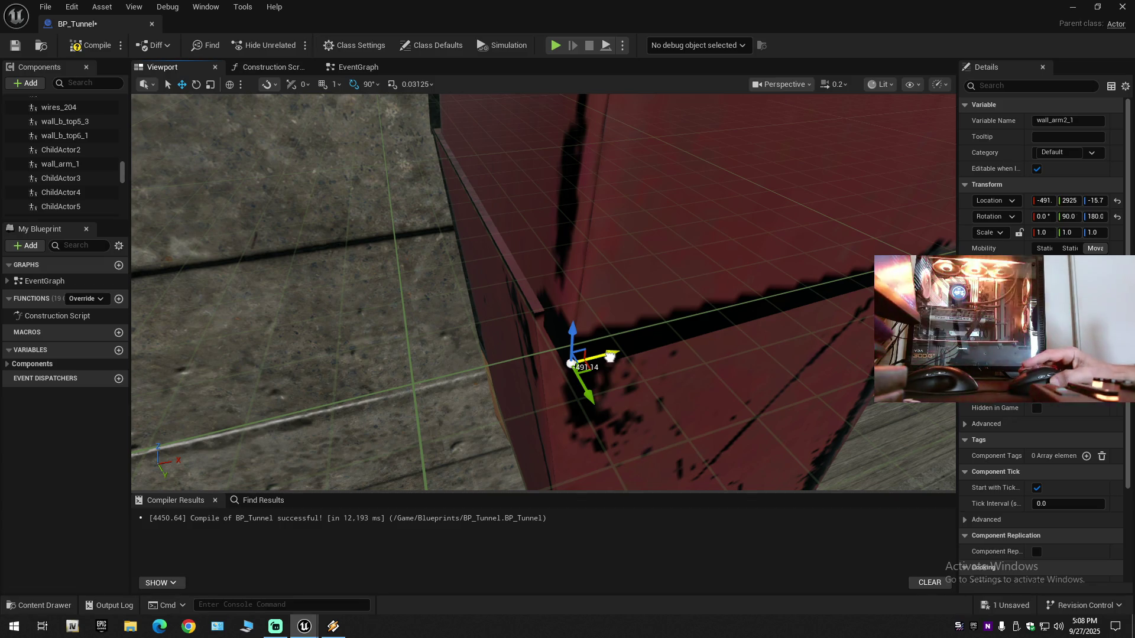
pyautogui.moveTo(611, 357); pyautogui.dragTo(610, 357)
# Step: Make the final one-unit X nudge to -492 and inspect the arm-to-ring joint
pyautogui.moveTo(591, 310); pyautogui.dragTo(591, 311)
pyautogui.moveTo(566, 259); pyautogui.dragTo(565, 260)
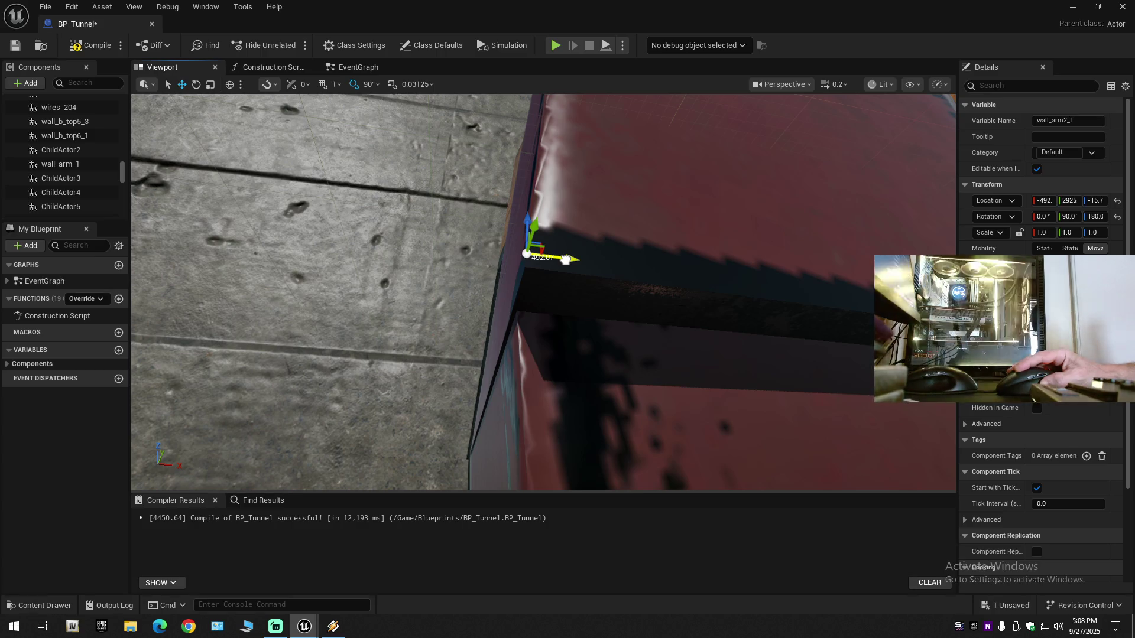
pyautogui.moveTo(566, 260); pyautogui.dragTo(565, 278)
pyautogui.moveTo(550, 370); pyautogui.dragTo(551, 369)
pyautogui.moveTo(616, 342); pyautogui.dragTo(615, 343)
pyautogui.moveTo(712, 360); pyautogui.dragTo(713, 360)
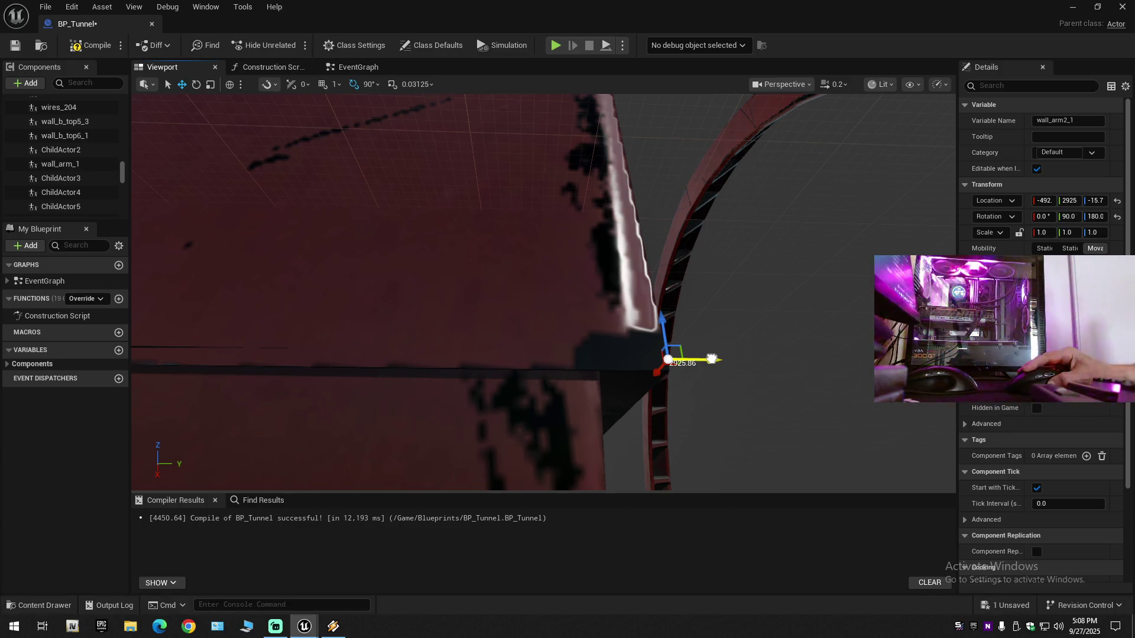
# Step: Slide wall_arm2_1 along Y from 2925 to 2920, flying in to check the seam
pyautogui.moveTo(711, 360); pyautogui.dragTo(655, 359)
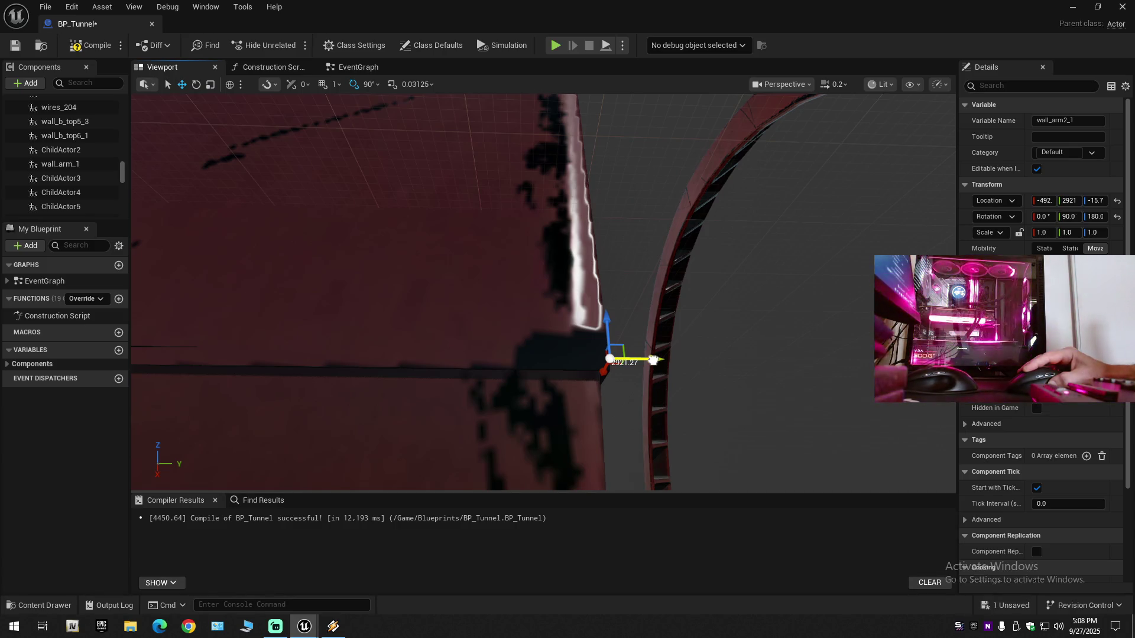
pyautogui.moveTo(653, 359); pyautogui.dragTo(639, 361)
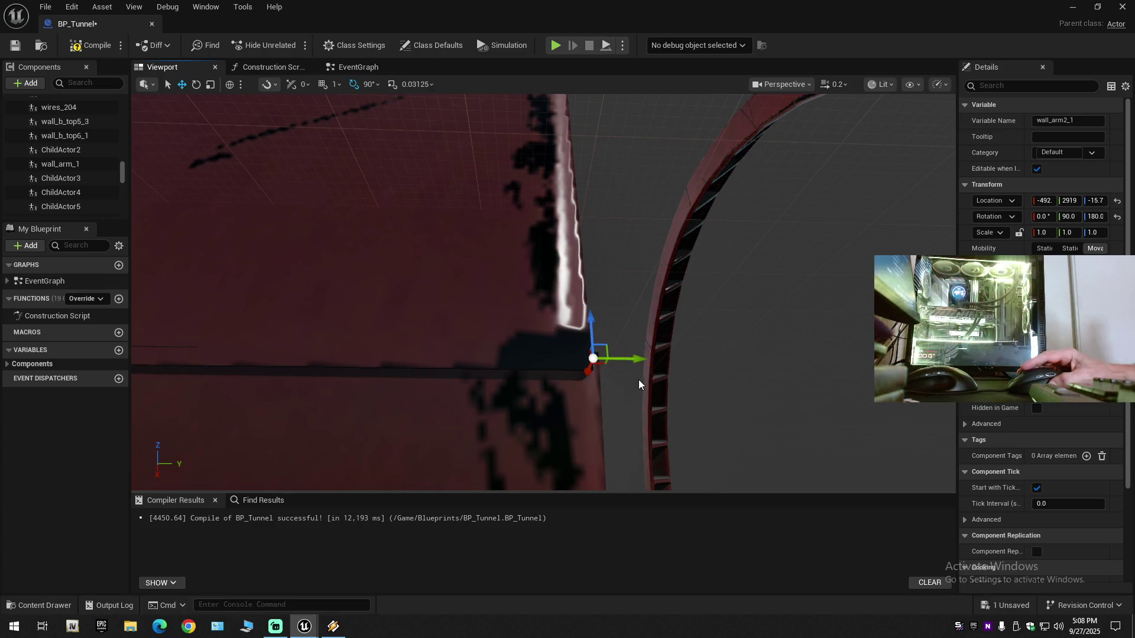
pyautogui.scroll(-1, 639, 360)
pyautogui.moveTo(638, 360)
pyautogui.mouseDown()
pyautogui.moveTo(549, 370)
pyautogui.moveTo(611, 371)
pyautogui.mouseUp()
pyautogui.moveTo(539, 350); pyautogui.dragTo(556, 352)
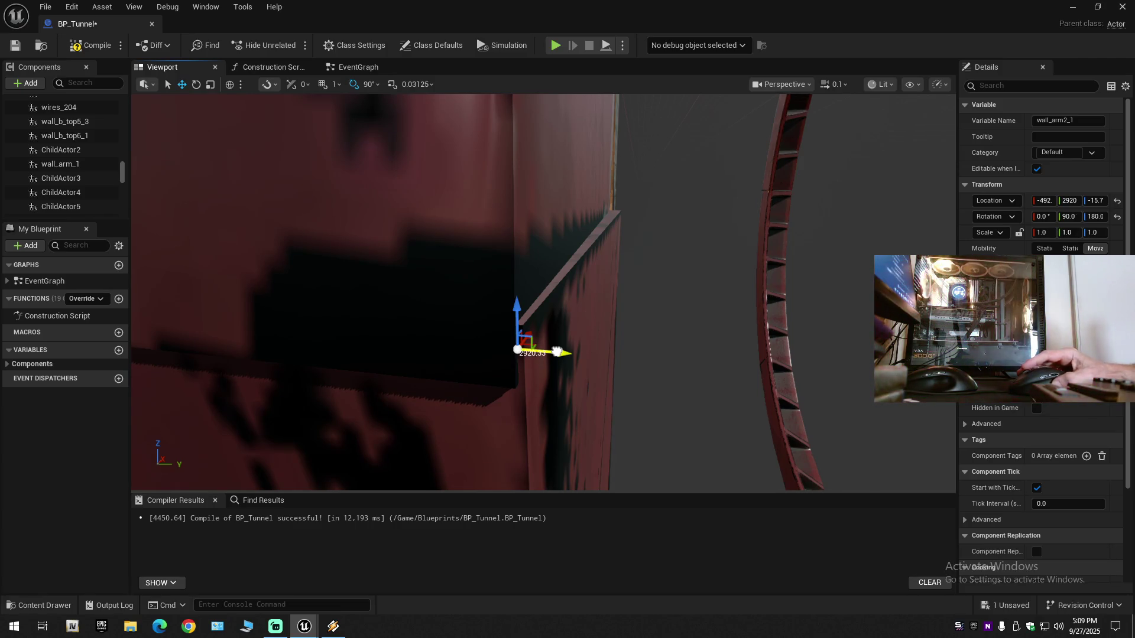
pyautogui.moveTo(557, 353); pyautogui.dragTo(557, 353)
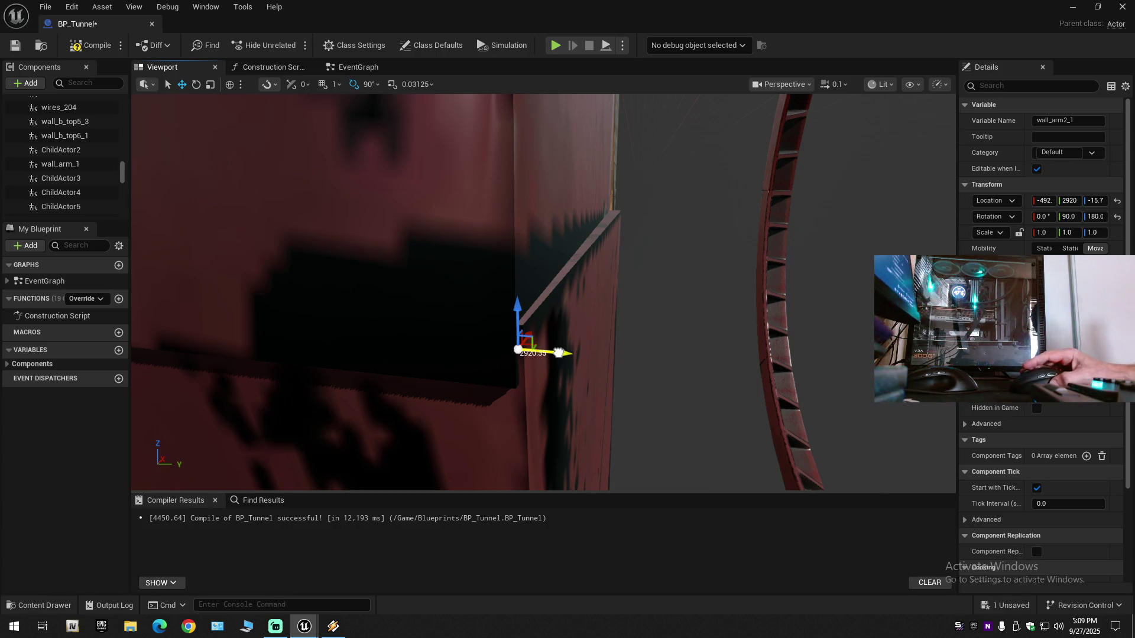
pyautogui.moveTo(600, 319)
pyautogui.mouseDown()
pyautogui.moveTo(585, 331)
pyautogui.moveTo(425, 311)
pyautogui.moveTo(537, 235)
pyautogui.moveTo(514, 284)
pyautogui.moveTo(500, 286)
pyautogui.mouseUp()
# Step: Select wall_arm_1 and a second piece, then switch to wall_arm2_1 and view its joint
pyautogui.click(537, 234)
pyautogui.keyDown('ctrl'); pyautogui.click(527, 268); pyautogui.keyUp('ctrl')
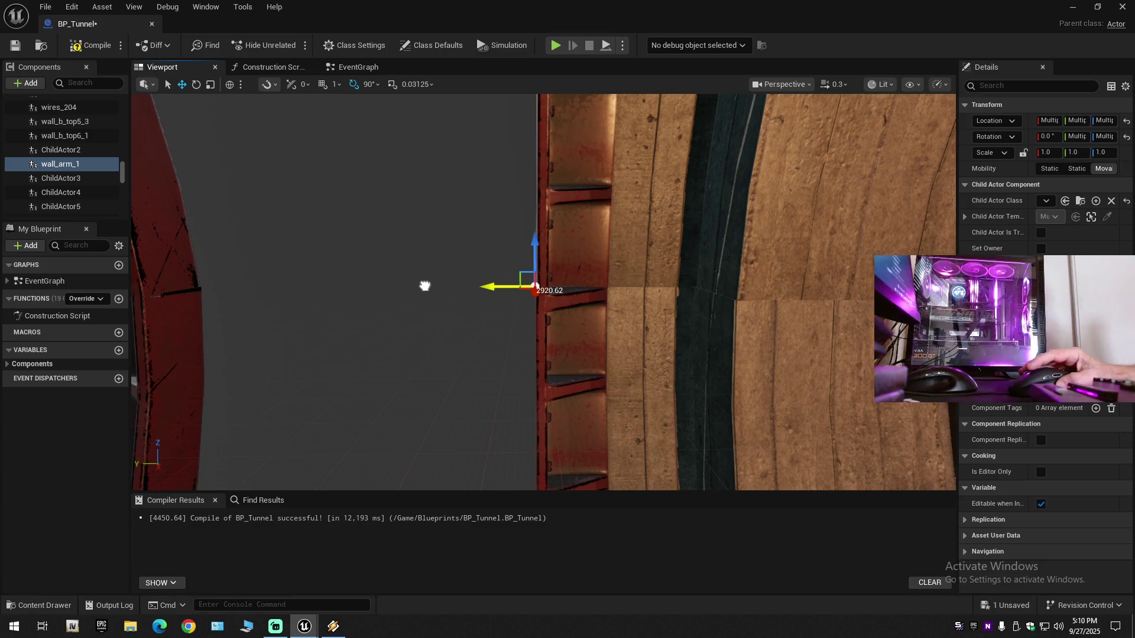
pyautogui.moveTo(425, 286)
pyautogui.mouseDown()
pyautogui.moveTo(414, 286)
pyautogui.moveTo(461, 286)
pyautogui.moveTo(426, 260)
pyautogui.moveTo(569, 240)
pyautogui.mouseUp()
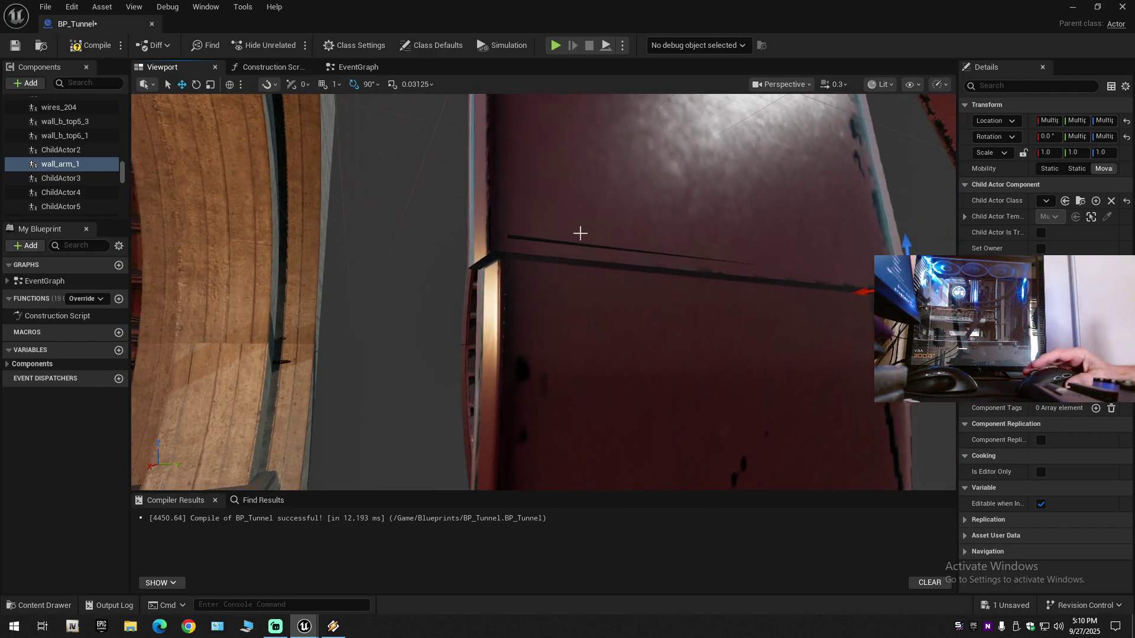
pyautogui.click(633, 195)
pyautogui.moveTo(633, 195); pyautogui.dragTo(633, 195)
pyautogui.moveTo(763, 281); pyautogui.dragTo(751, 278)
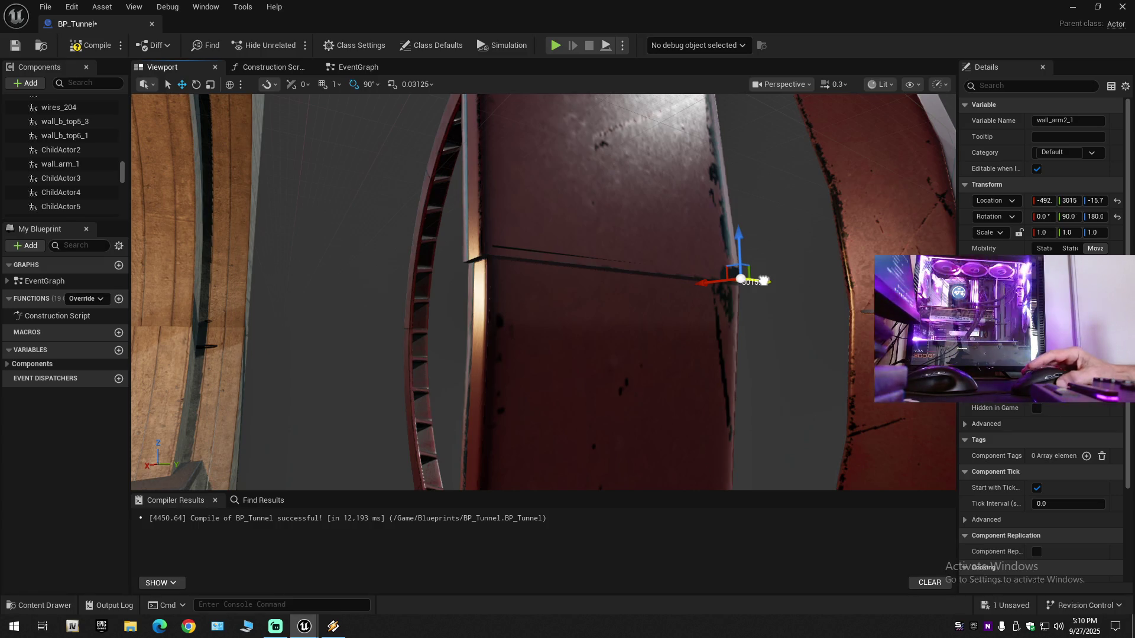
# Step: Fine-tune wall_arm2_1's Y position, settling at 3016 against the wall
pyautogui.moveTo(763, 281); pyautogui.dragTo(773, 282)
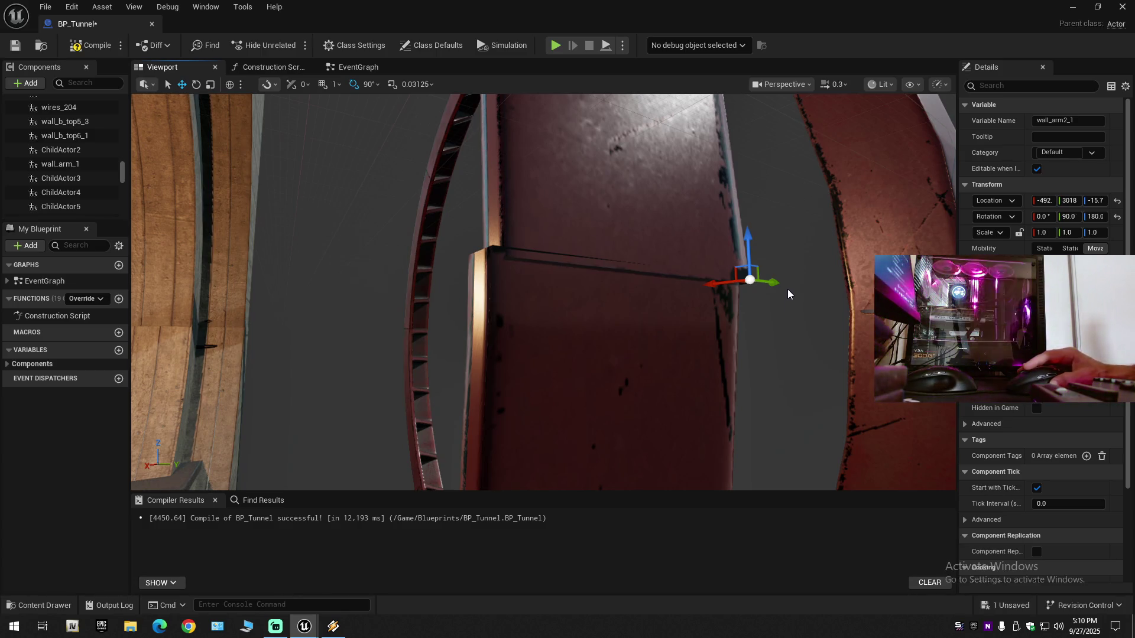
pyautogui.moveTo(771, 280); pyautogui.dragTo(770, 282)
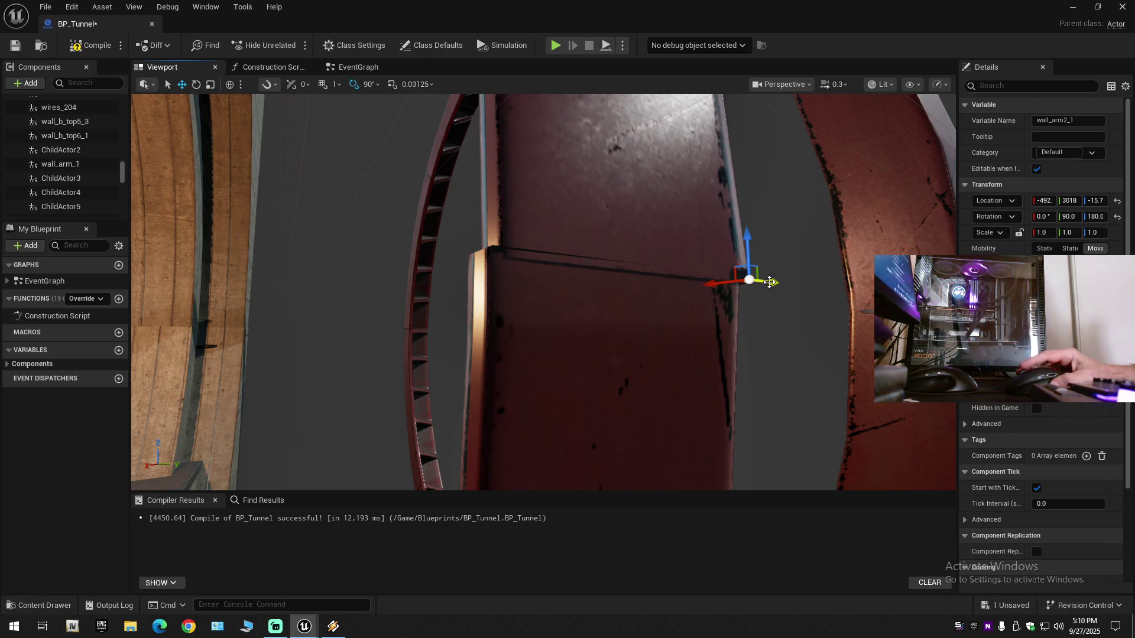
pyautogui.moveTo(697, 312)
pyautogui.mouseDown()
pyautogui.moveTo(697, 290)
pyautogui.moveTo(794, 219)
pyautogui.moveTo(798, 201)
pyautogui.mouseUp()
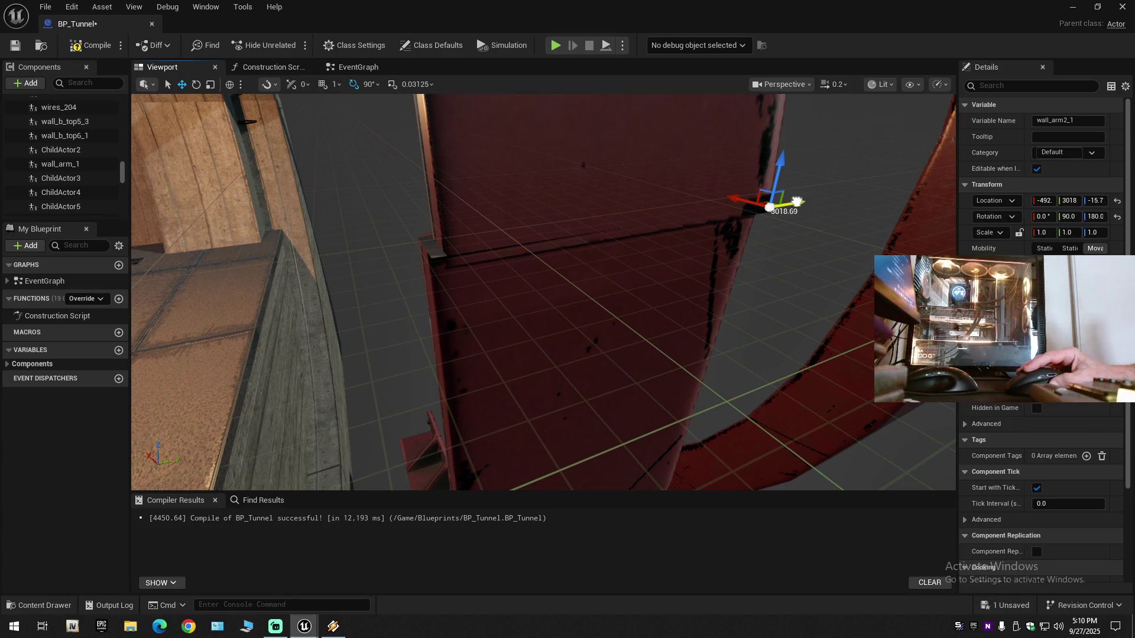
pyautogui.moveTo(796, 201); pyautogui.dragTo(776, 205)
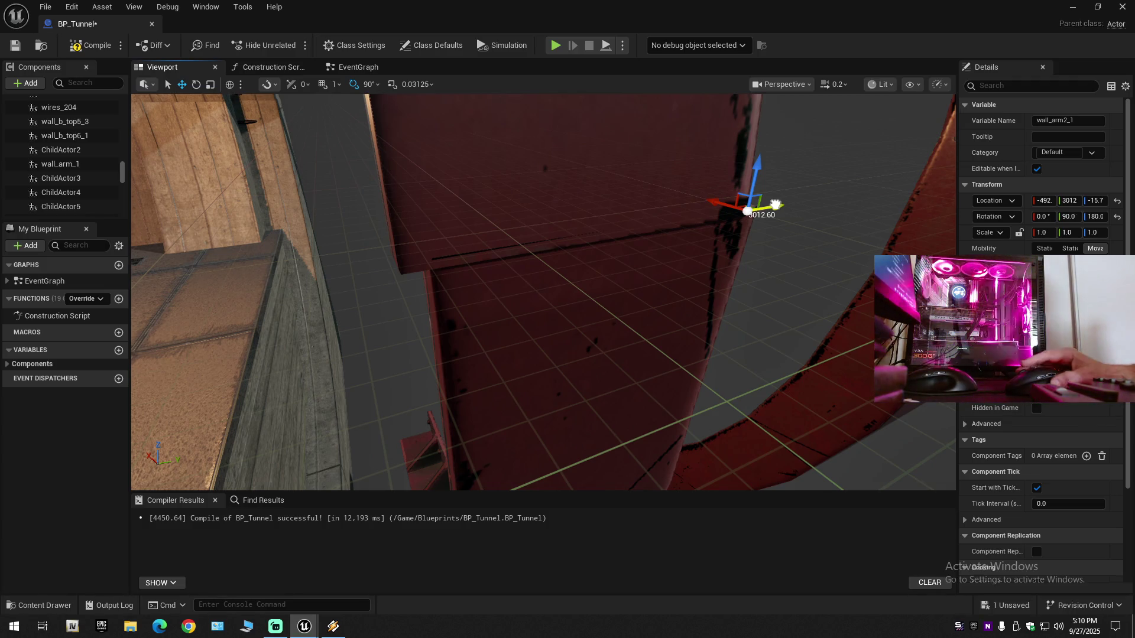
pyautogui.moveTo(775, 205); pyautogui.dragTo(780, 206)
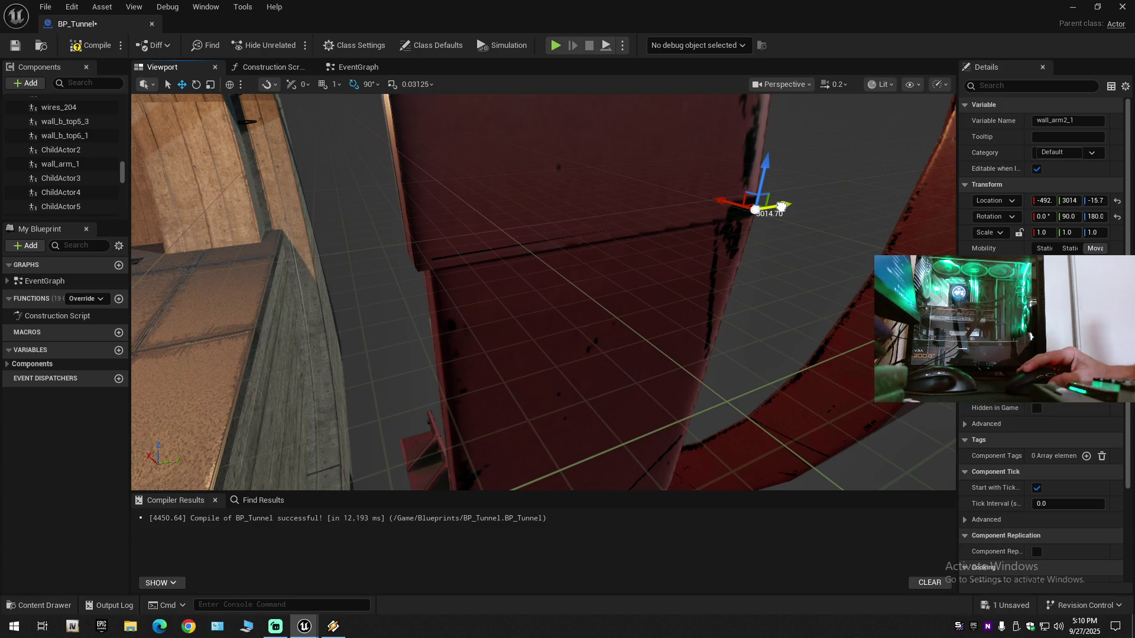
pyautogui.moveTo(781, 206); pyautogui.dragTo(789, 206)
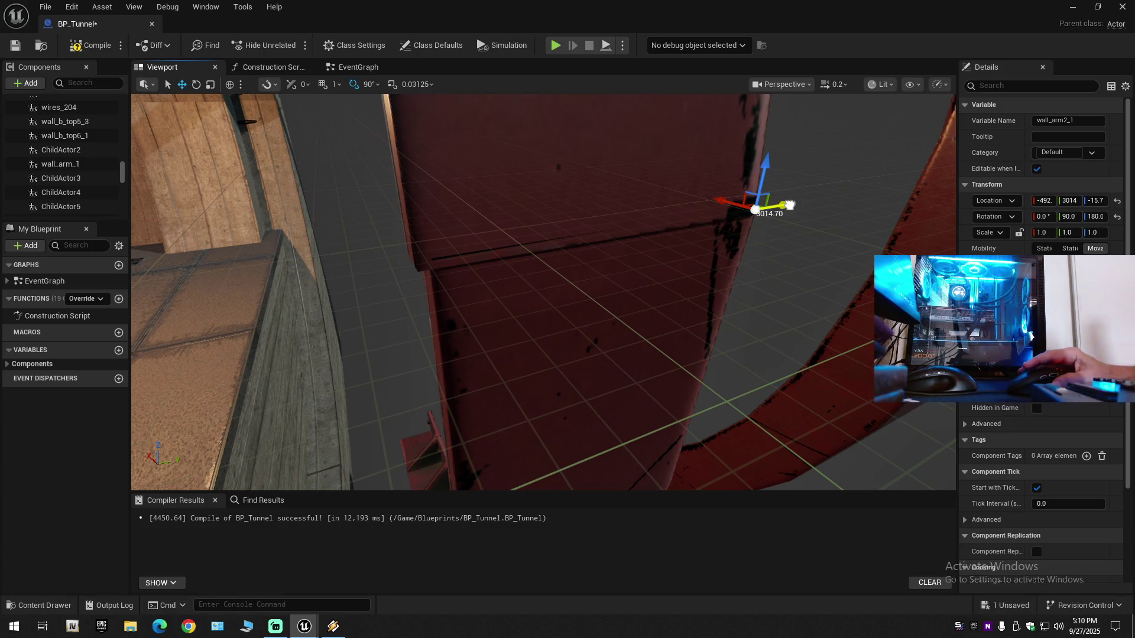
pyautogui.moveTo(789, 205); pyautogui.dragTo(795, 214)
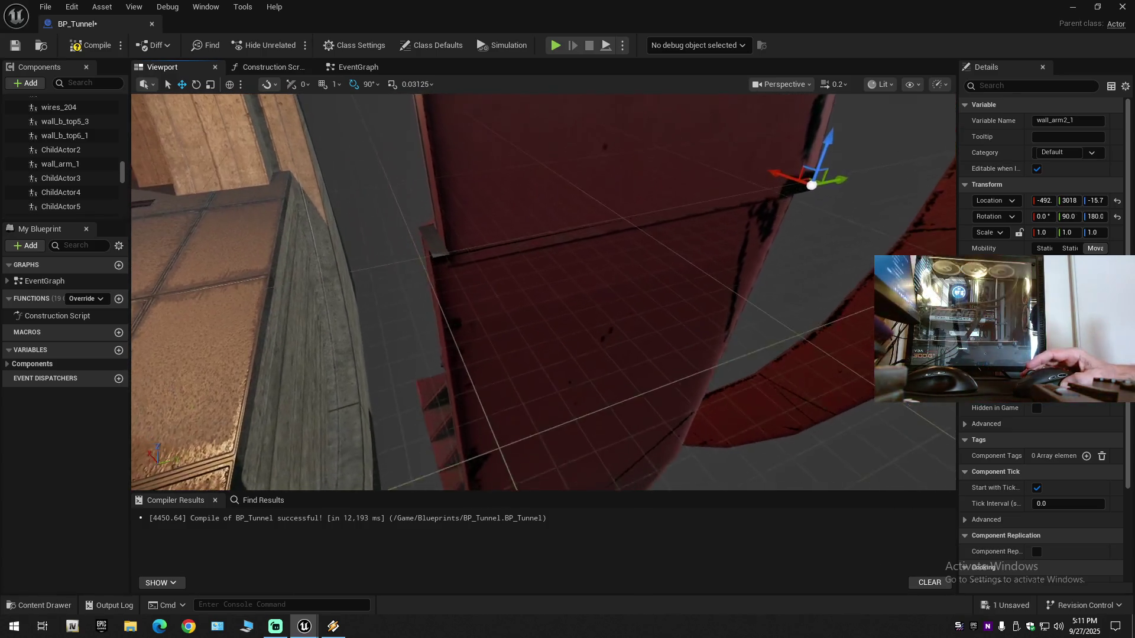
pyautogui.moveTo(839, 188); pyautogui.dragTo(841, 187)
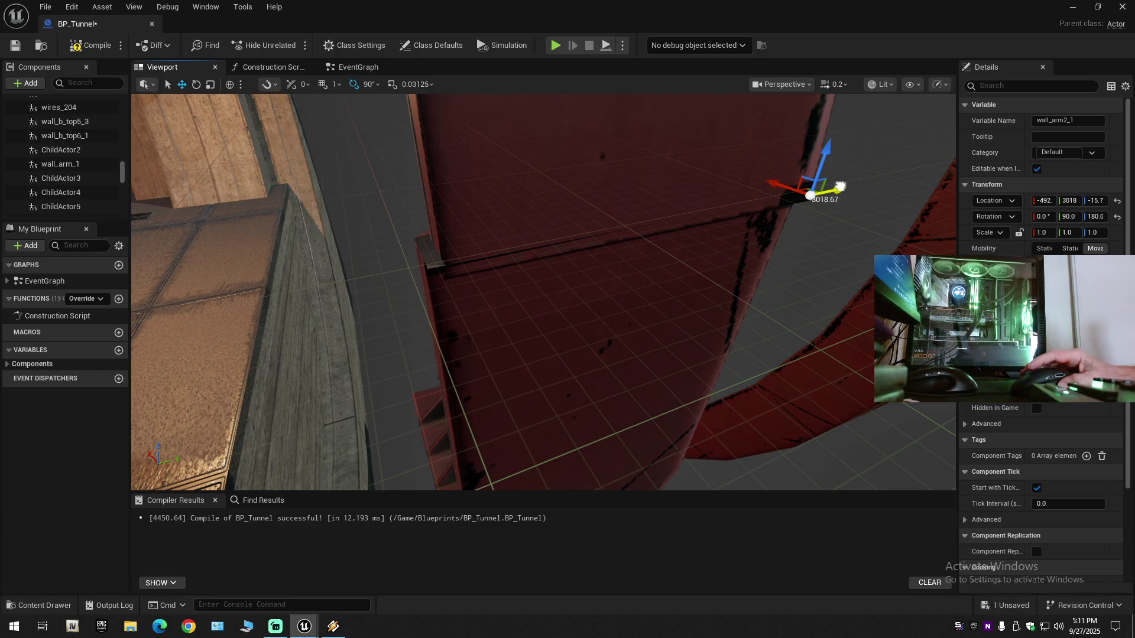
pyautogui.moveTo(840, 187); pyautogui.dragTo(833, 190)
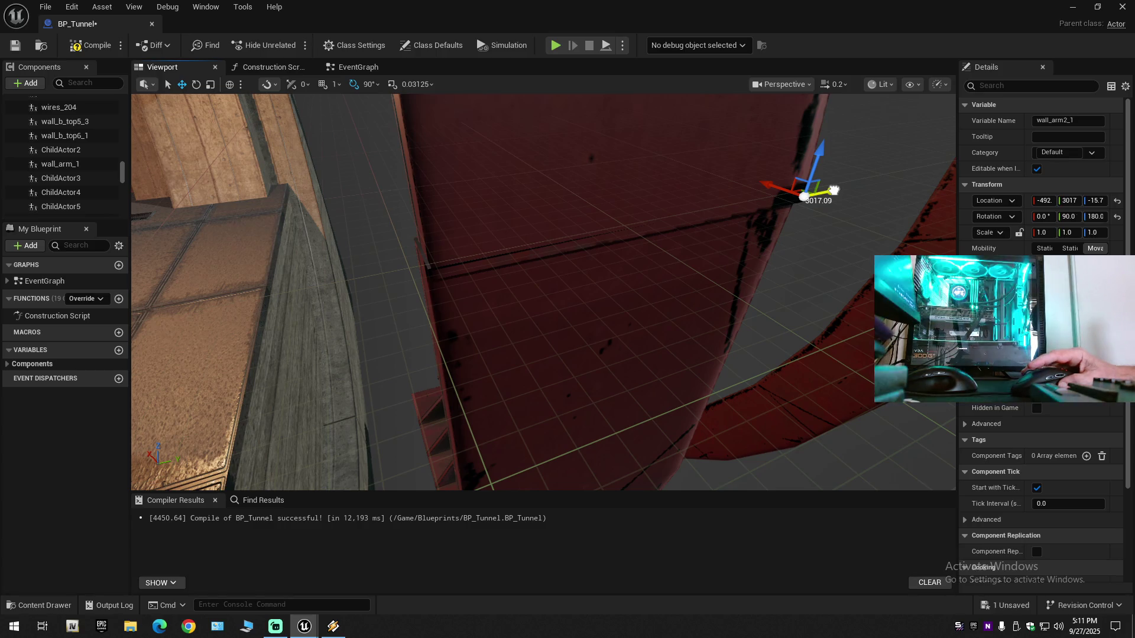
pyautogui.moveTo(833, 189); pyautogui.dragTo(833, 191)
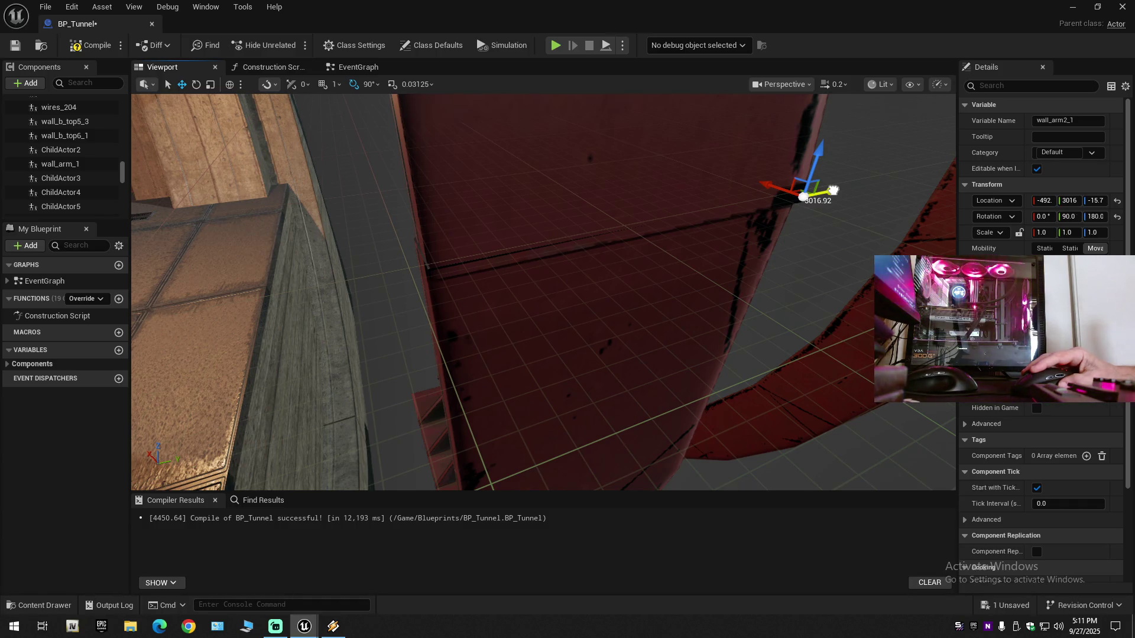
# Step: Nudge wall_arm2_1 along X to -491, orbiting to check the panel seam
pyautogui.moveTo(833, 190); pyautogui.dragTo(833, 189)
pyautogui.moveTo(650, 296)
pyautogui.mouseDown()
pyautogui.moveTo(579, 307)
pyautogui.moveTo(494, 292)
pyautogui.mouseUp()
pyautogui.moveTo(607, 182); pyautogui.dragTo(607, 182)
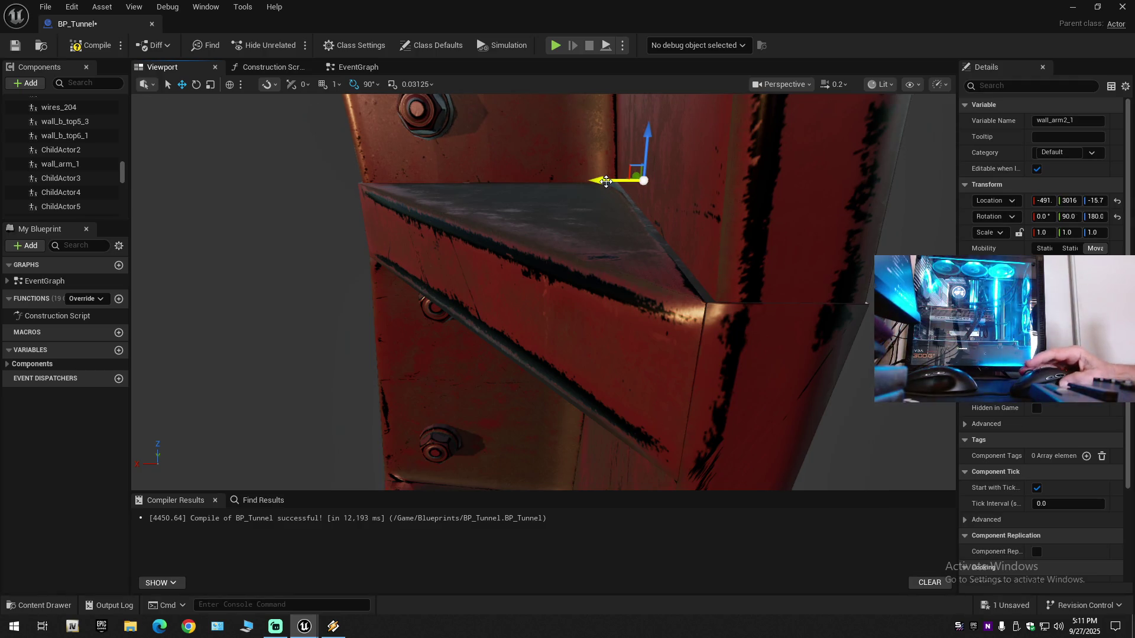
pyautogui.moveTo(607, 182); pyautogui.dragTo(606, 182)
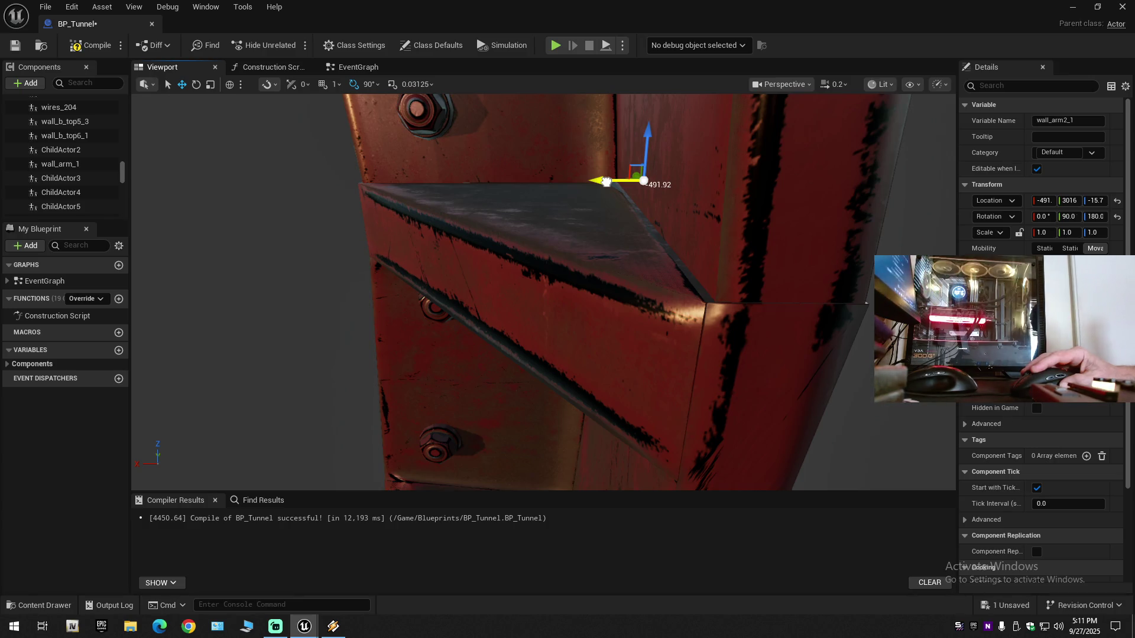
pyautogui.moveTo(607, 182); pyautogui.dragTo(605, 181)
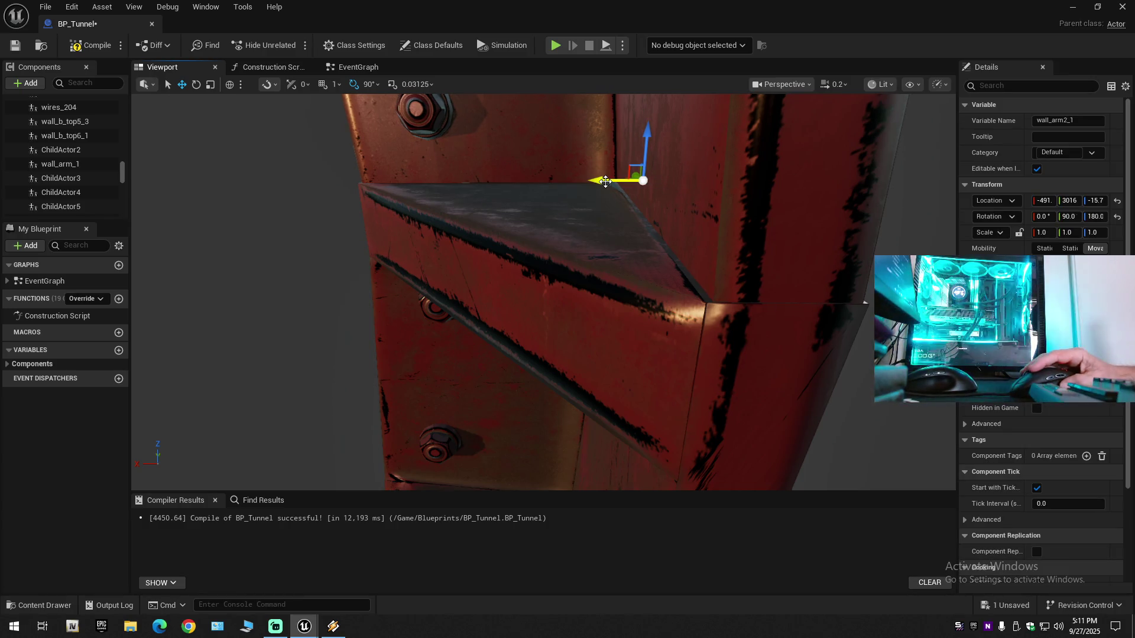
pyautogui.scroll(-5, 606, 182)
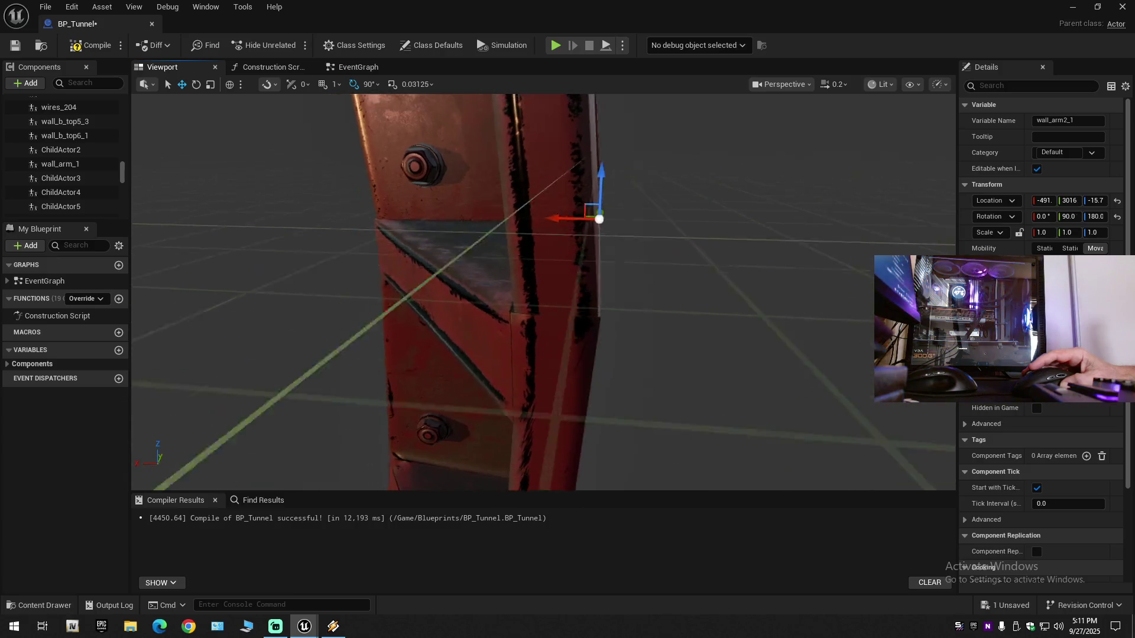
pyautogui.scroll(5, 606, 182)
pyautogui.moveTo(605, 181); pyautogui.dragTo(606, 181)
pyautogui.moveTo(414, 215); pyautogui.dragTo(413, 215)
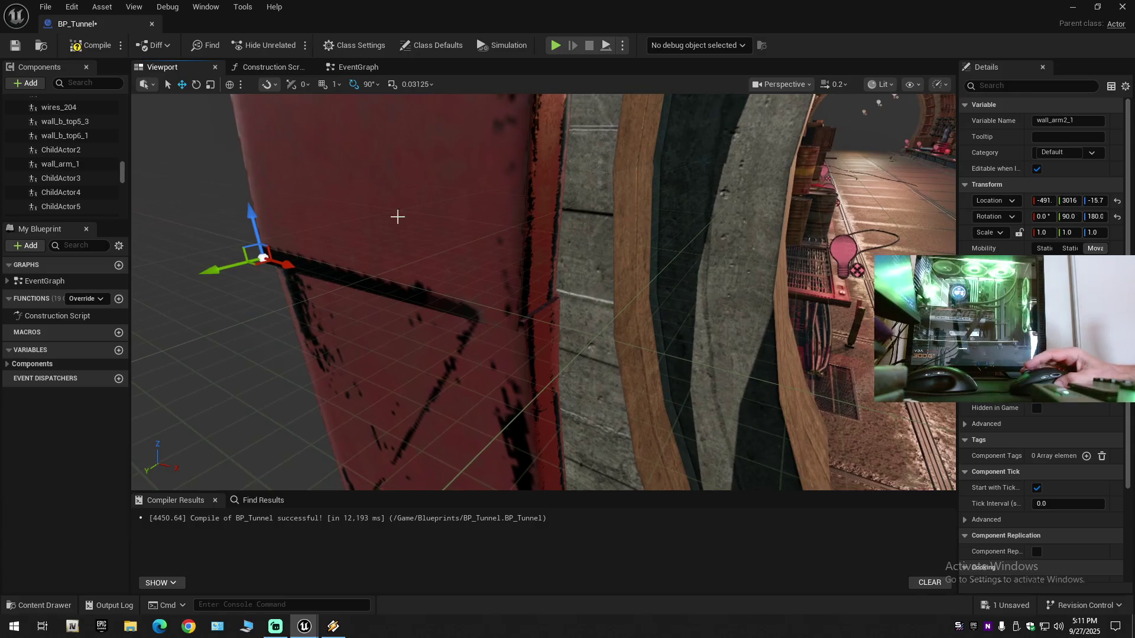
pyautogui.moveTo(282, 259); pyautogui.dragTo(284, 262)
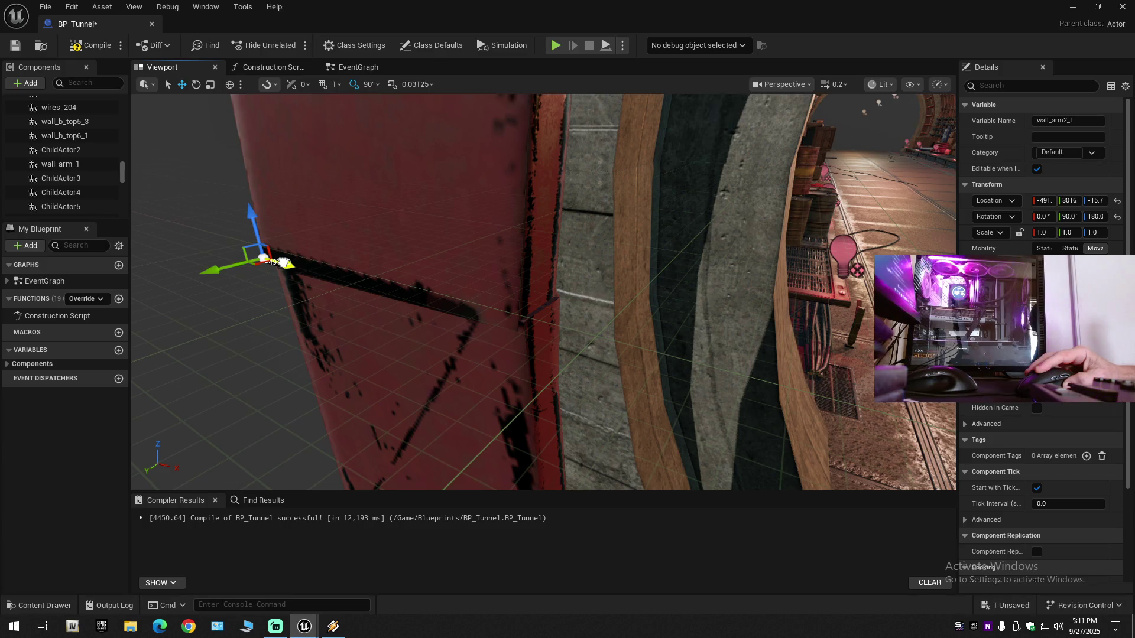
pyautogui.moveTo(284, 263); pyautogui.dragTo(287, 262)
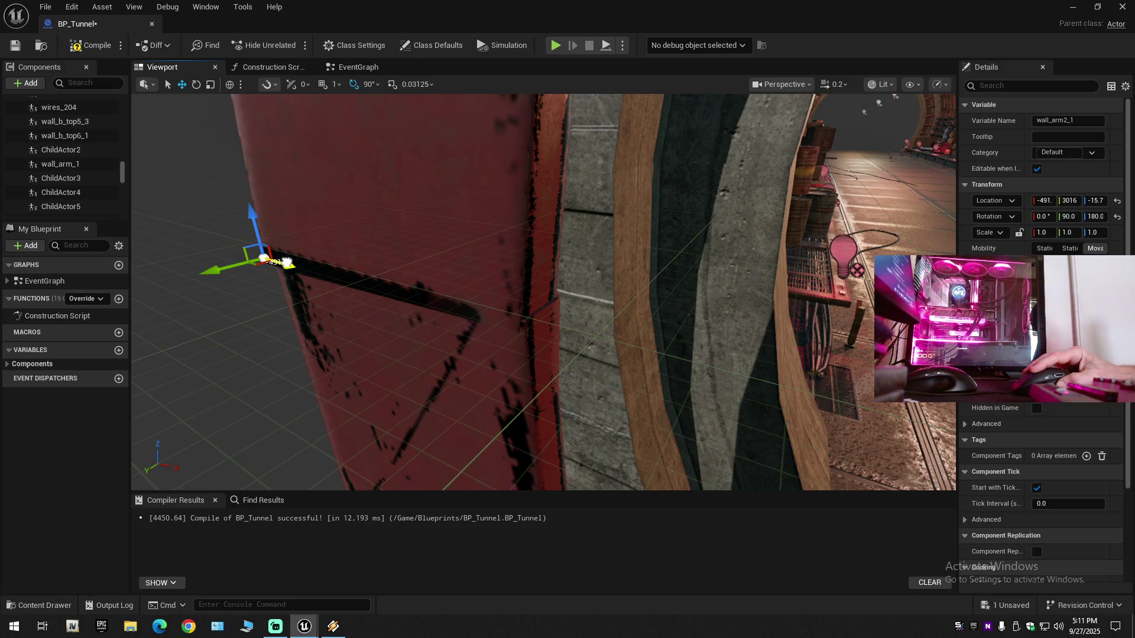
pyautogui.moveTo(286, 263); pyautogui.dragTo(296, 260)
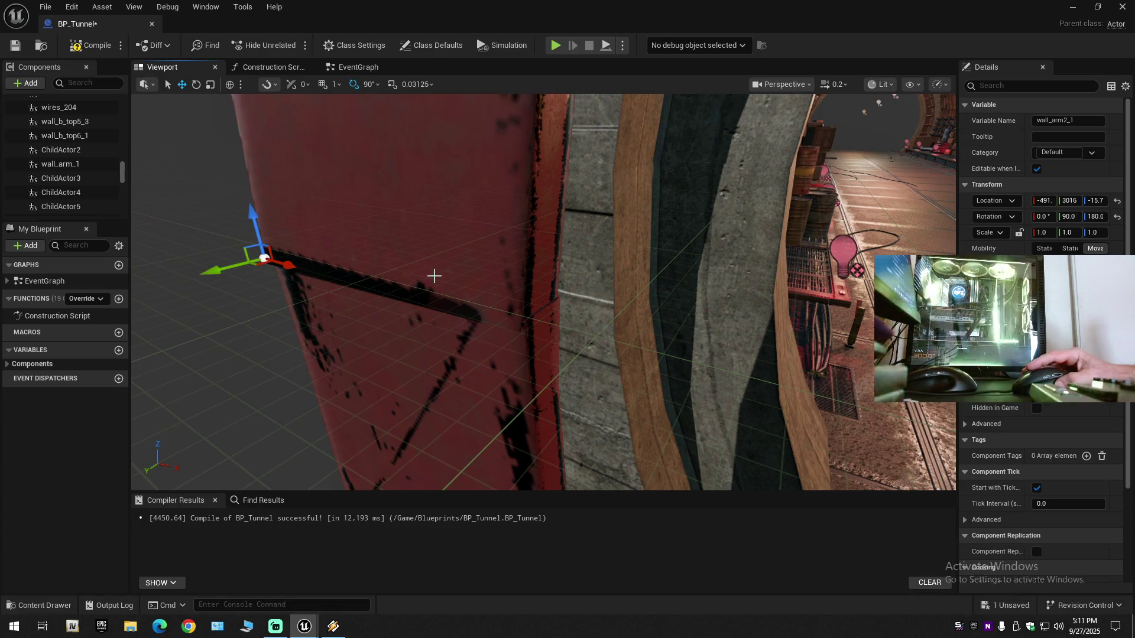
# Step: Frame the arm segment and fly the view back out to the red ring
pyautogui.press('f')
pyautogui.moveTo(544, 293)
pyautogui.mouseDown()
pyautogui.moveTo(568, 288)
pyautogui.moveTo(520, 292)
pyautogui.moveTo(583, 278)
pyautogui.mouseUp()
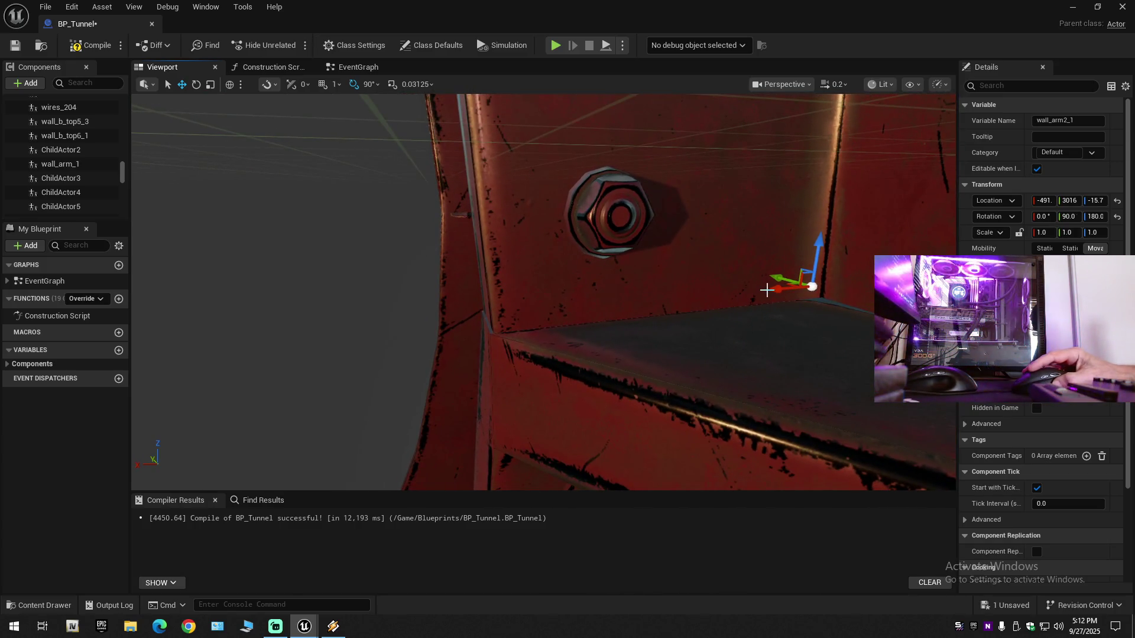
pyautogui.moveTo(770, 289); pyautogui.dragTo(773, 291)
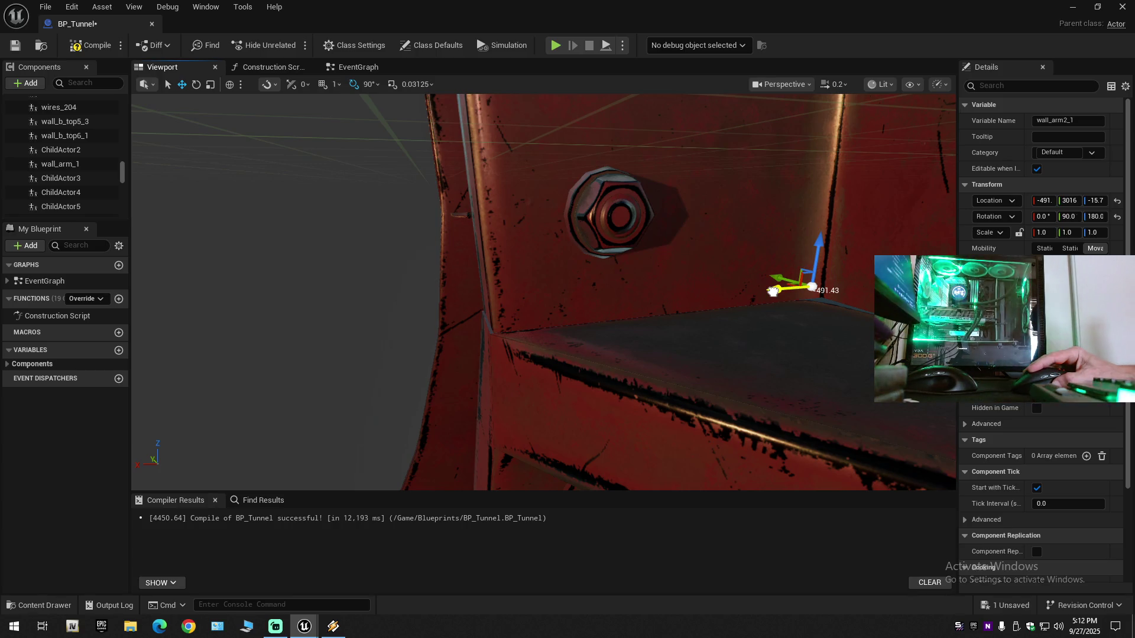
pyautogui.moveTo(732, 300)
pyautogui.mouseDown()
pyautogui.moveTo(792, 295)
pyautogui.moveTo(662, 293)
pyautogui.moveTo(685, 266)
pyautogui.moveTo(591, 284)
pyautogui.moveTo(579, 260)
pyautogui.moveTo(583, 275)
pyautogui.moveTo(502, 266)
pyautogui.mouseUp()
pyautogui.scroll(1, 580, 278)
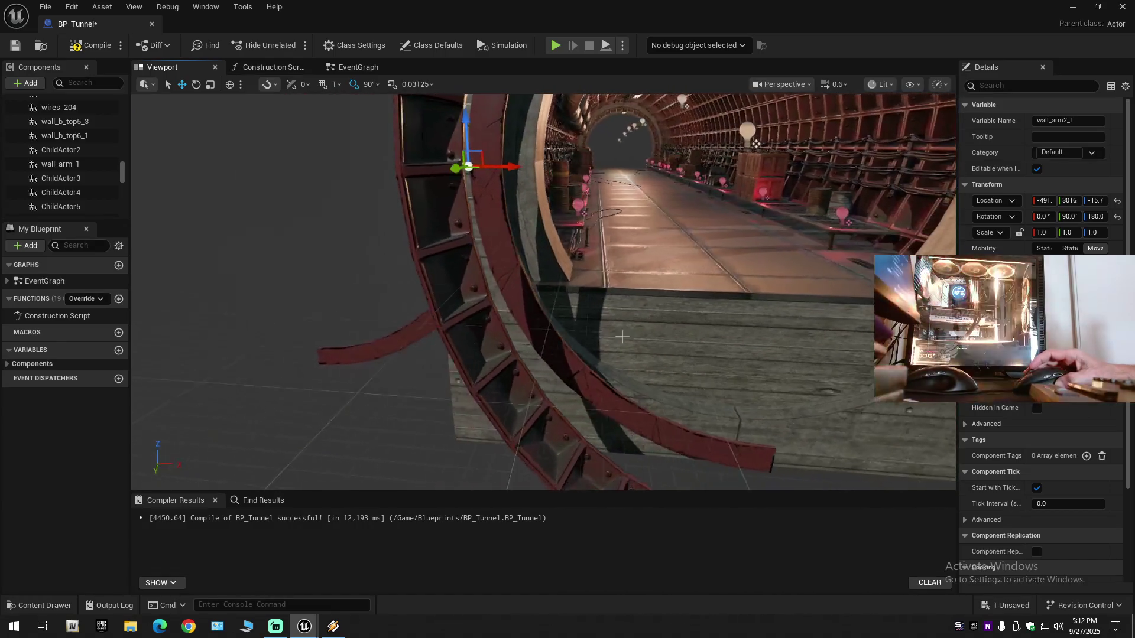
pyautogui.click(470, 336)
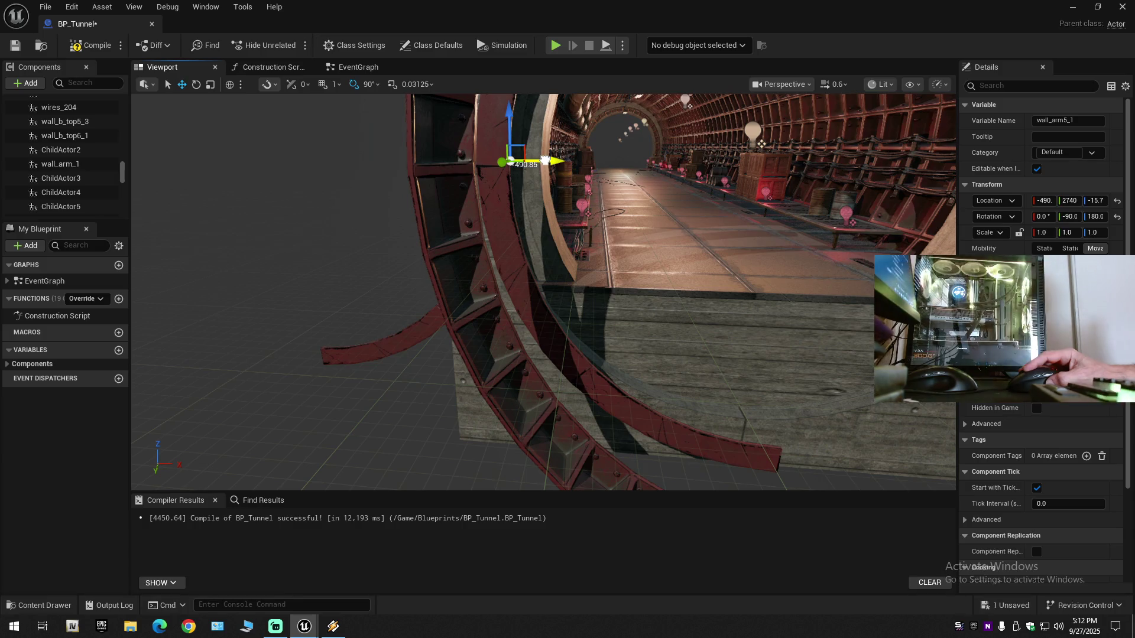
# Step: Slide wall_arm5_1 along X across the tunnel to the opposite side of the ring
pyautogui.moveTo(545, 161); pyautogui.dragTo(847, 169)
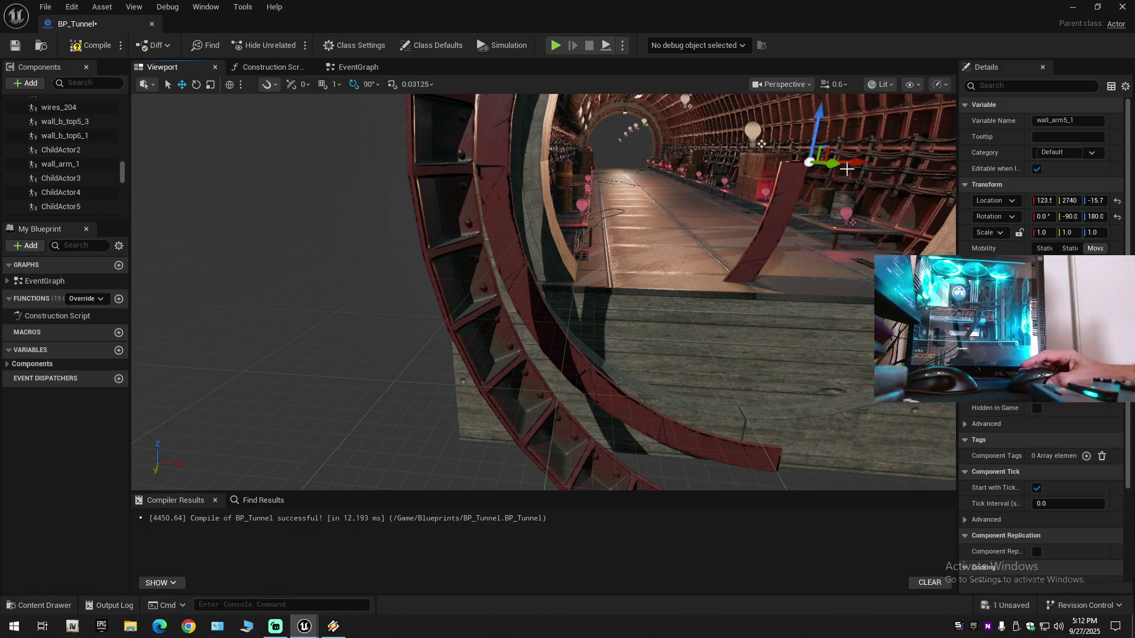
pyautogui.press('f')
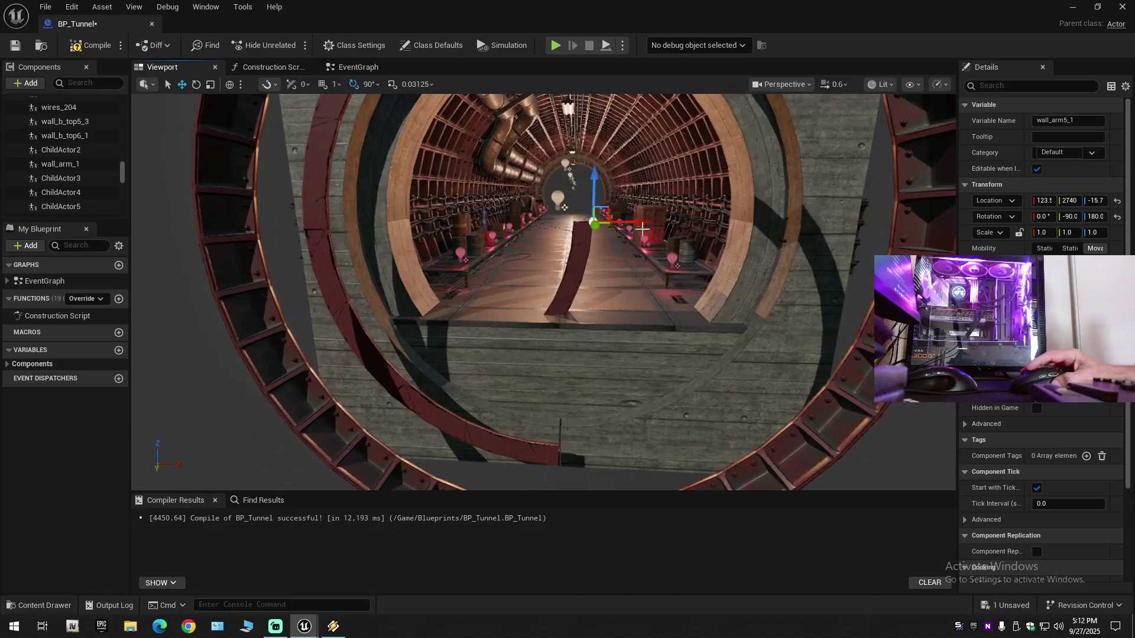
pyautogui.moveTo(567, 283); pyautogui.dragTo(665, 232)
# Step: Move wall_arm5_1 along the tunnel to Y 3009, then toward the tunnel edge
pyautogui.moveTo(662, 275); pyautogui.dragTo(662, 275)
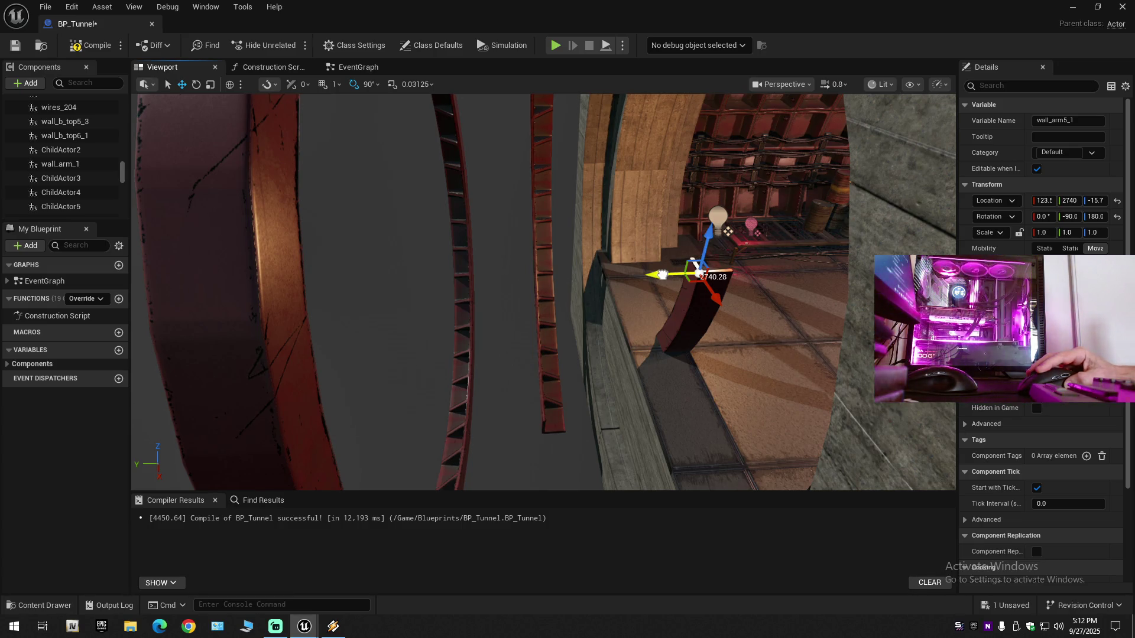
pyautogui.moveTo(663, 275); pyautogui.dragTo(661, 275)
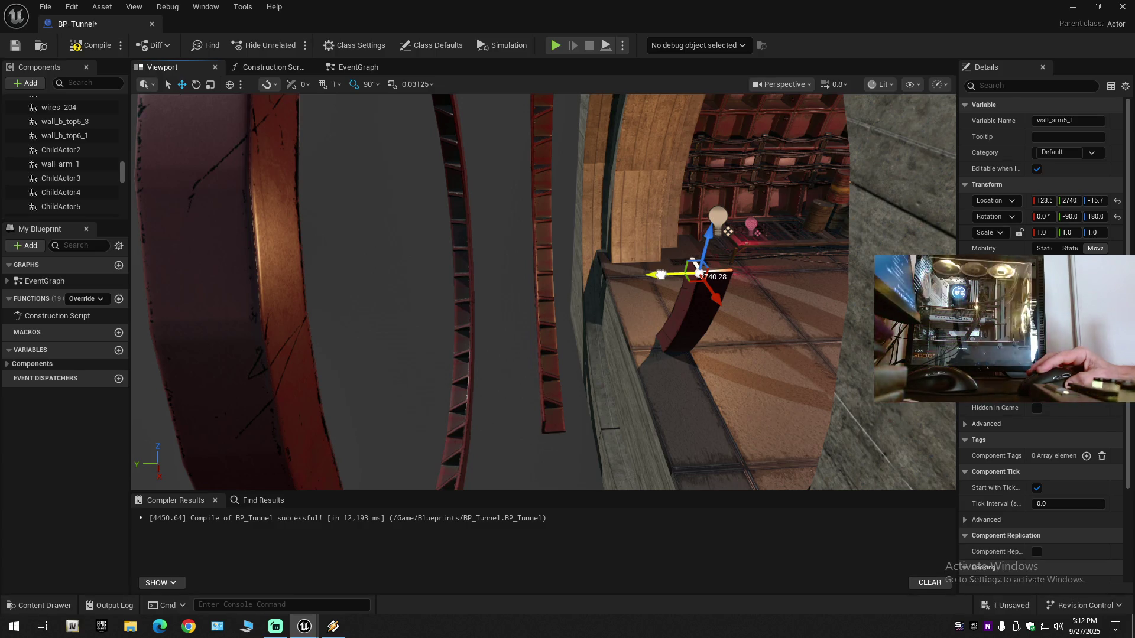
pyautogui.moveTo(660, 274); pyautogui.dragTo(562, 275)
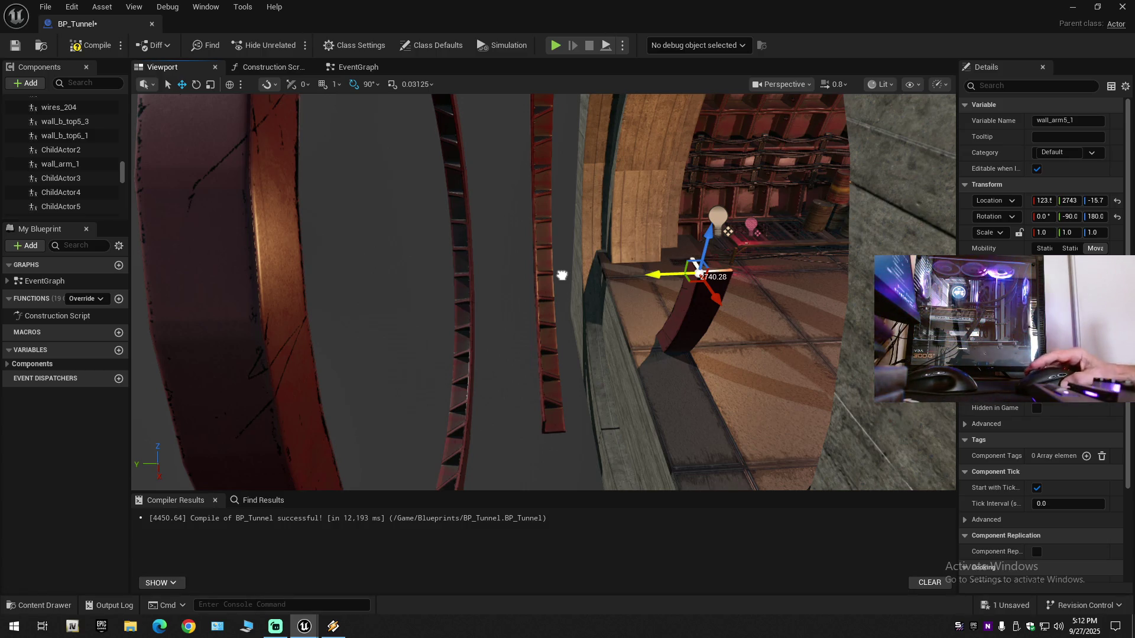
pyautogui.moveTo(562, 276)
pyautogui.mouseDown()
pyautogui.moveTo(519, 273)
pyautogui.moveTo(537, 277)
pyautogui.mouseUp()
pyautogui.scroll(-1, 544, 292)
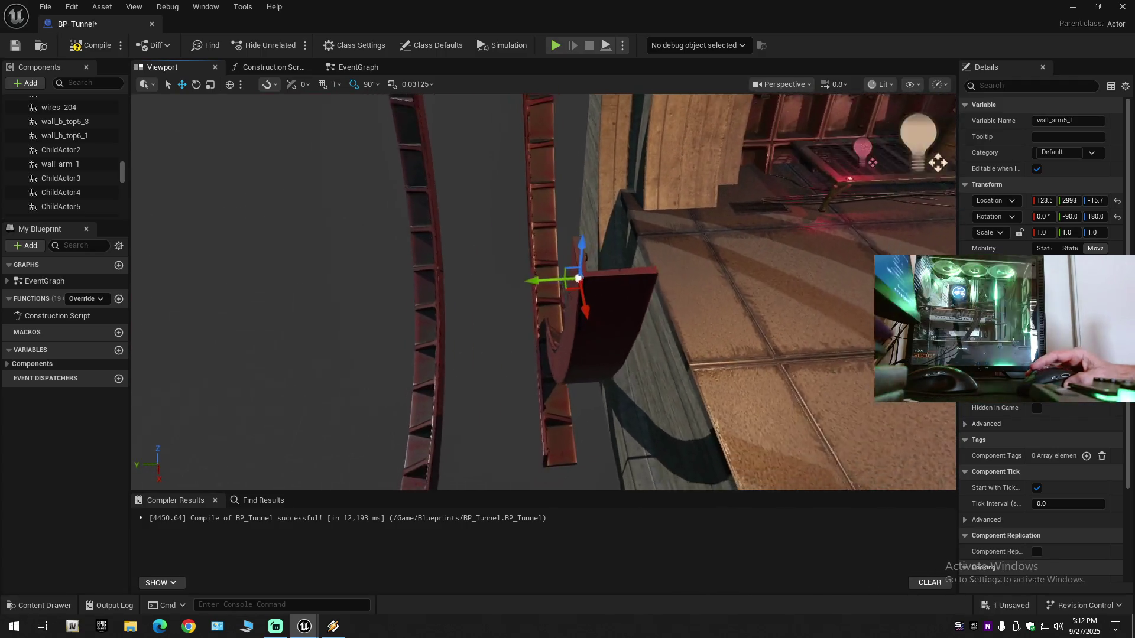
pyautogui.moveTo(543, 320); pyautogui.dragTo(544, 320)
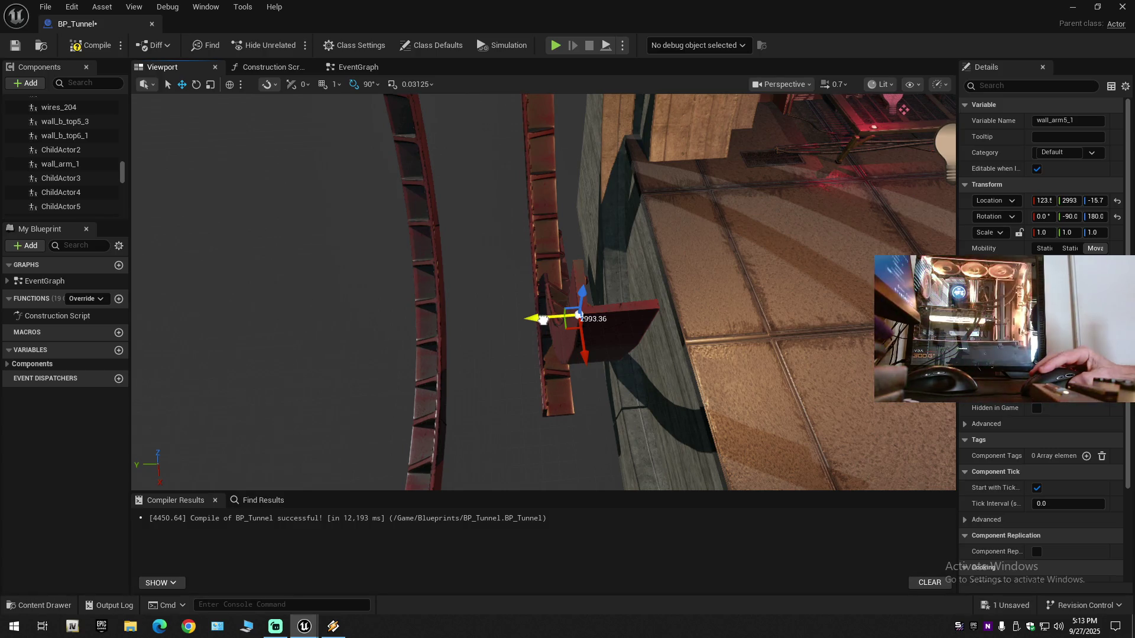
pyautogui.moveTo(543, 319); pyautogui.dragTo(528, 319)
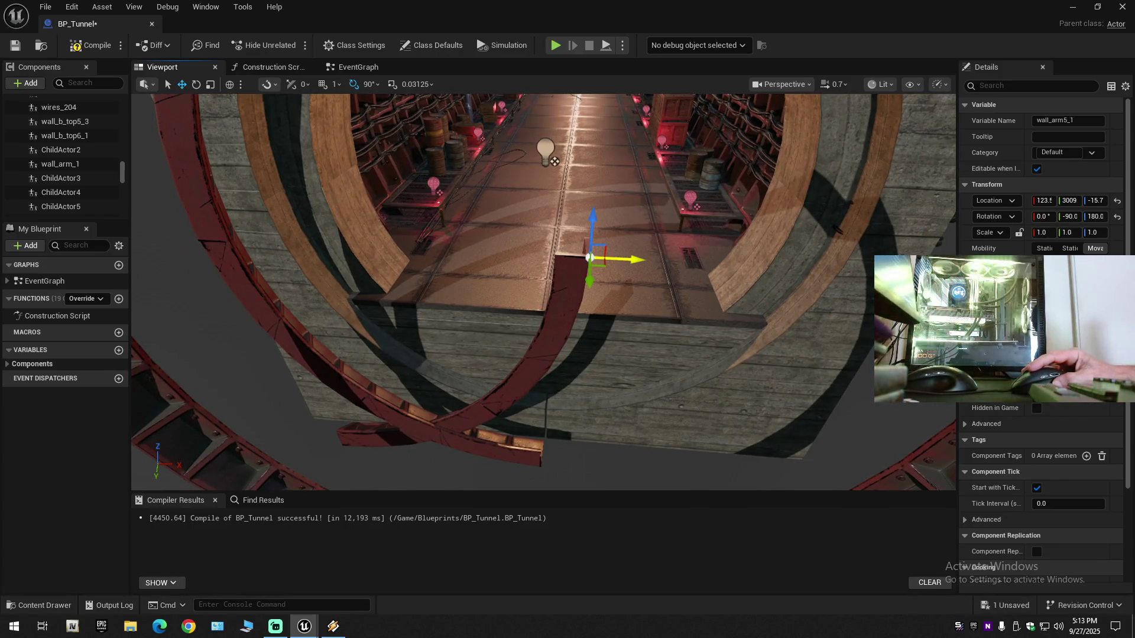
pyautogui.moveTo(617, 260); pyautogui.dragTo(617, 261)
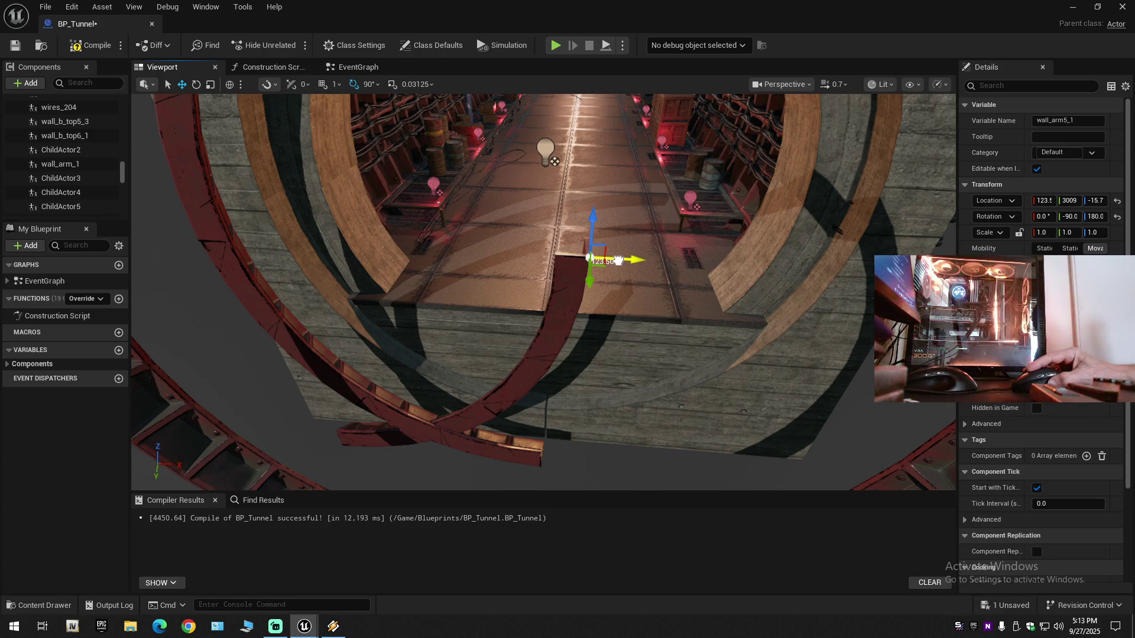
pyautogui.moveTo(617, 260)
pyautogui.mouseDown()
pyautogui.moveTo(858, 270)
pyautogui.moveTo(781, 228)
pyautogui.mouseUp()
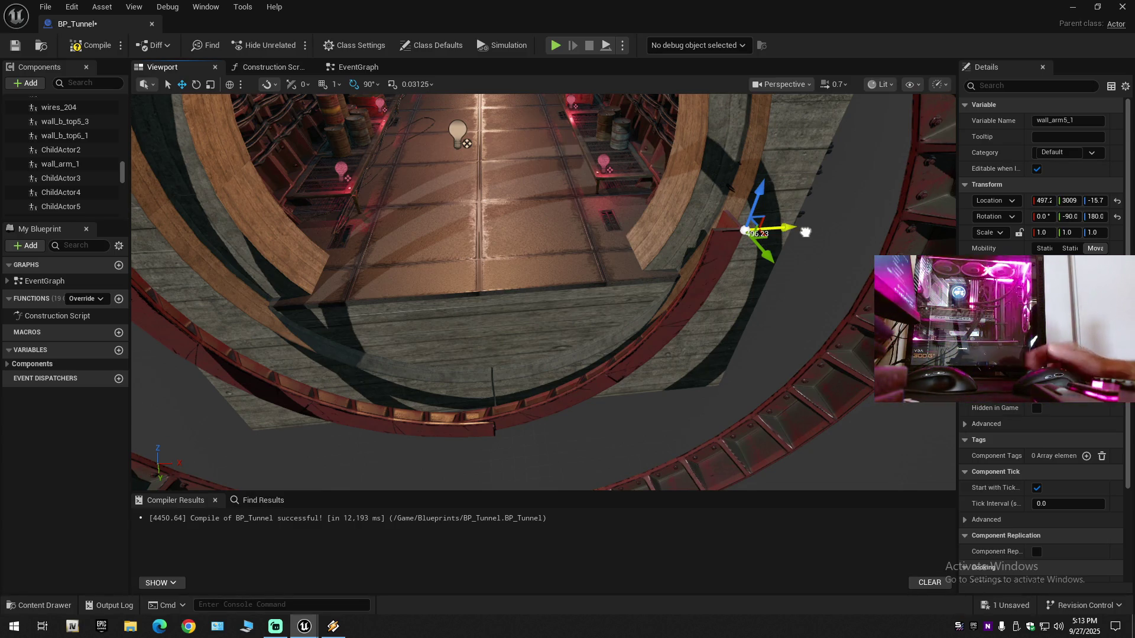
# Step: Push wall_arm5_1 outward along X in small steps to 593.3, then view the red rails
pyautogui.moveTo(781, 227); pyautogui.dragTo(805, 236)
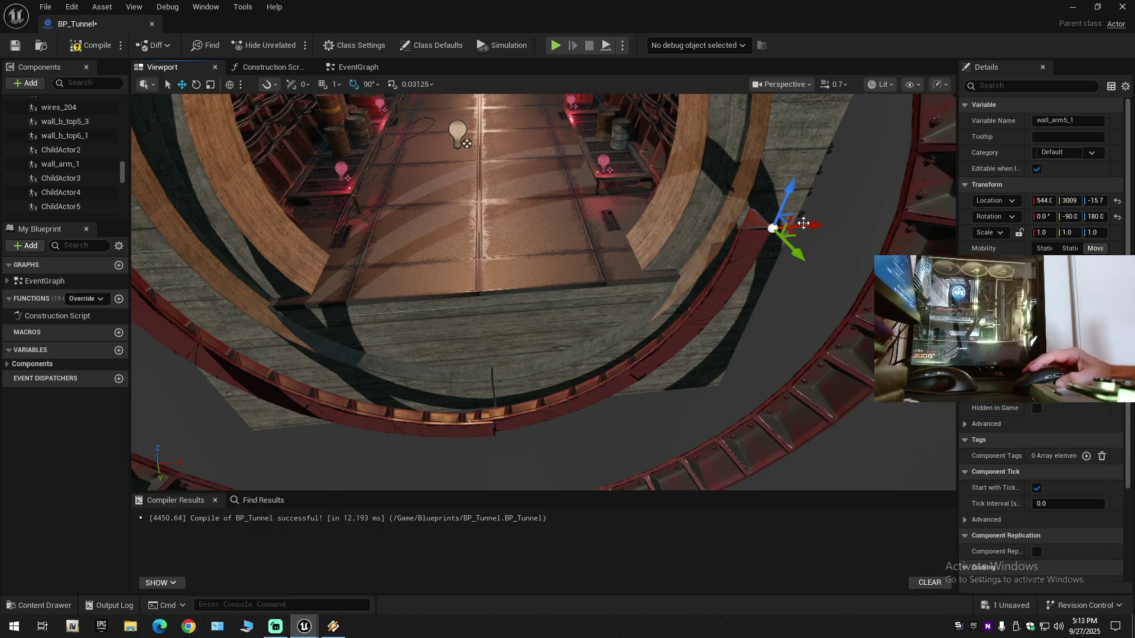
pyautogui.moveTo(813, 226); pyautogui.dragTo(814, 227)
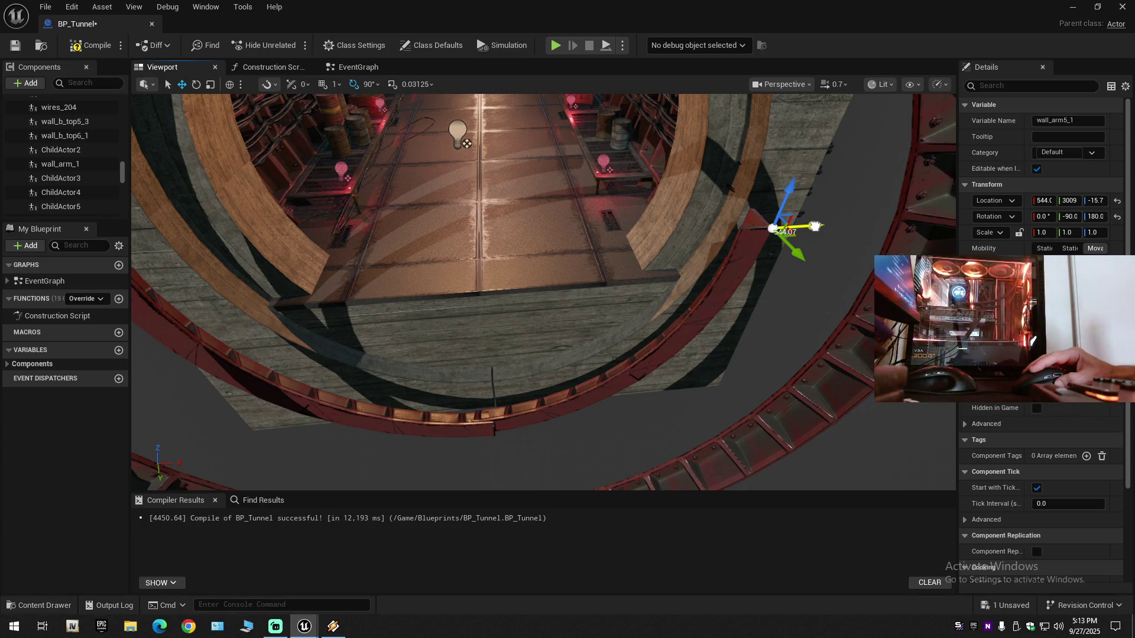
pyautogui.moveTo(814, 226); pyautogui.dragTo(825, 225)
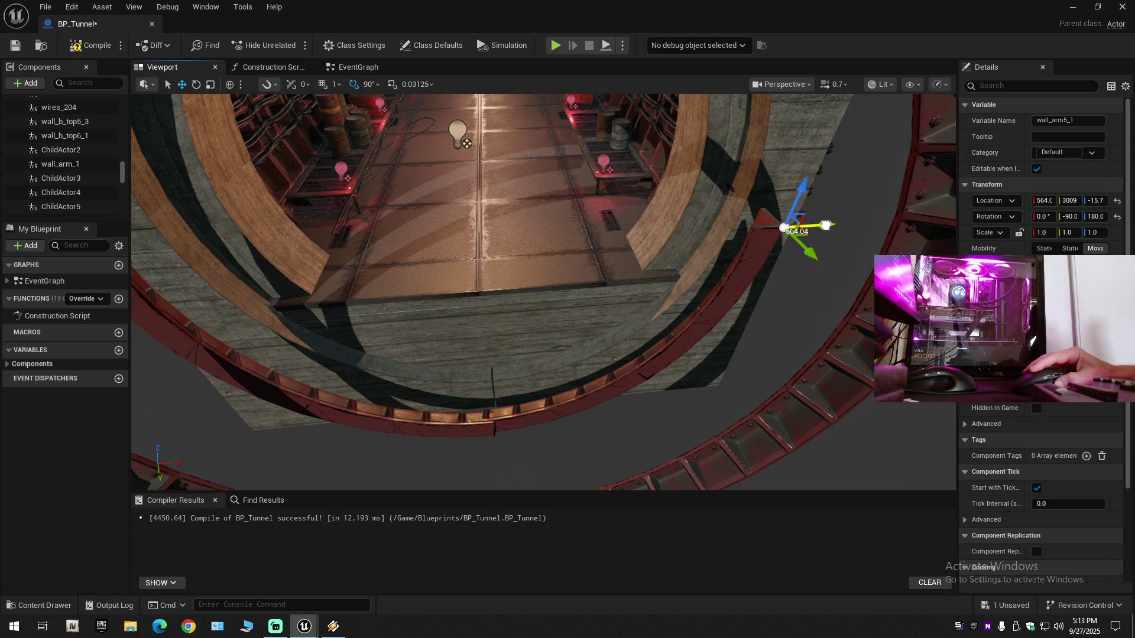
pyautogui.moveTo(827, 225); pyautogui.dragTo(828, 225)
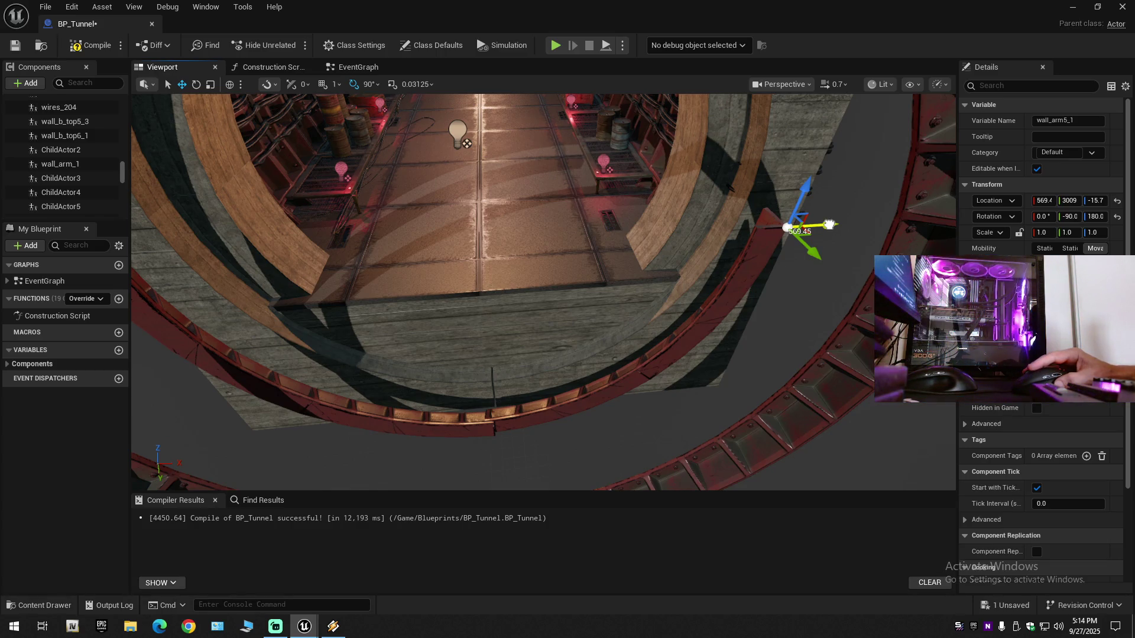
pyautogui.moveTo(828, 225); pyautogui.dragTo(846, 225)
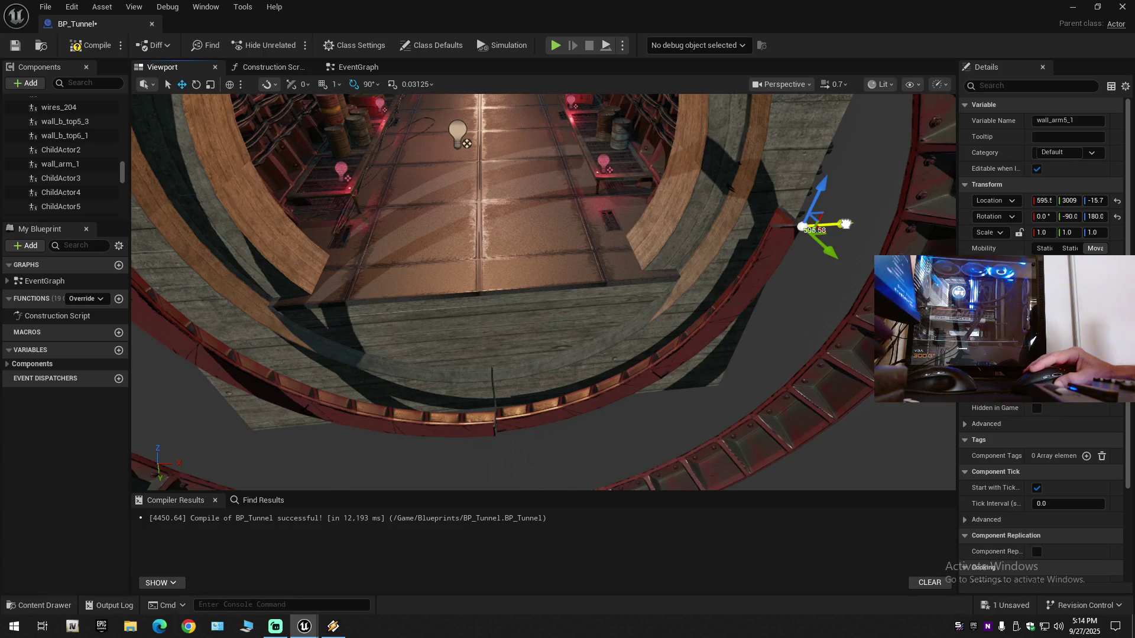
pyautogui.moveTo(845, 224); pyautogui.dragTo(844, 224)
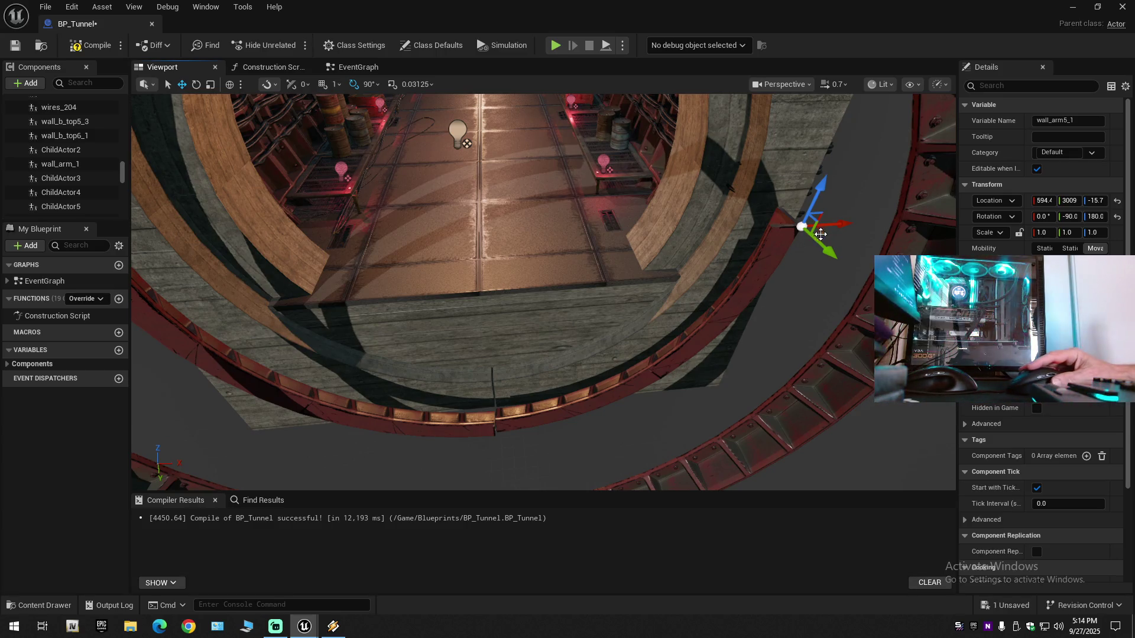
pyautogui.moveTo(840, 225); pyautogui.dragTo(840, 225)
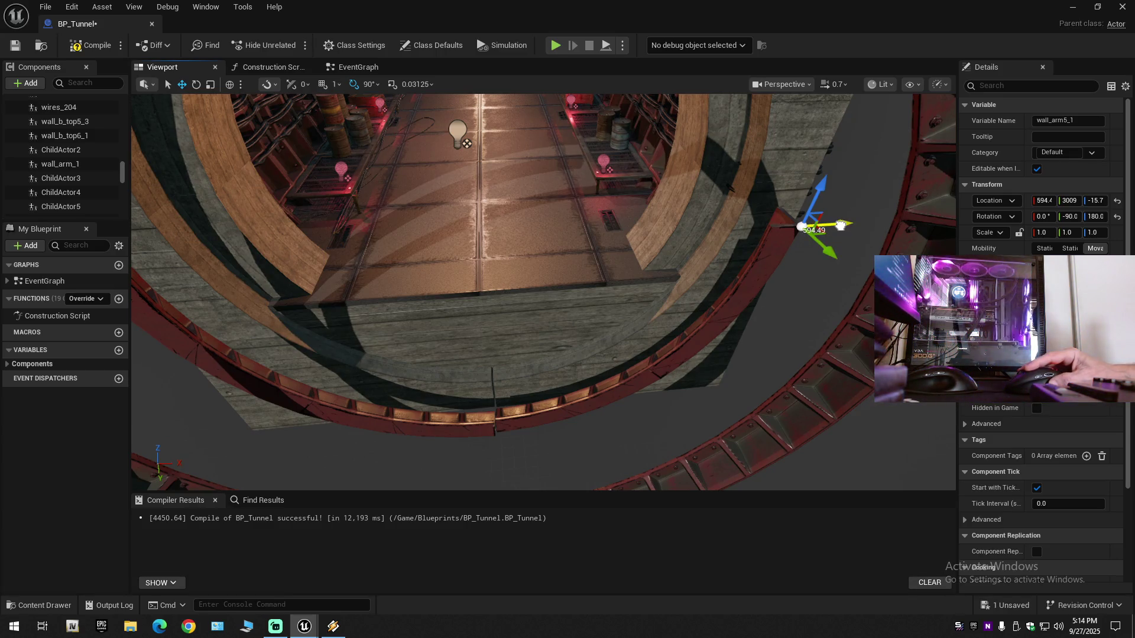
pyautogui.moveTo(841, 226); pyautogui.dragTo(840, 226)
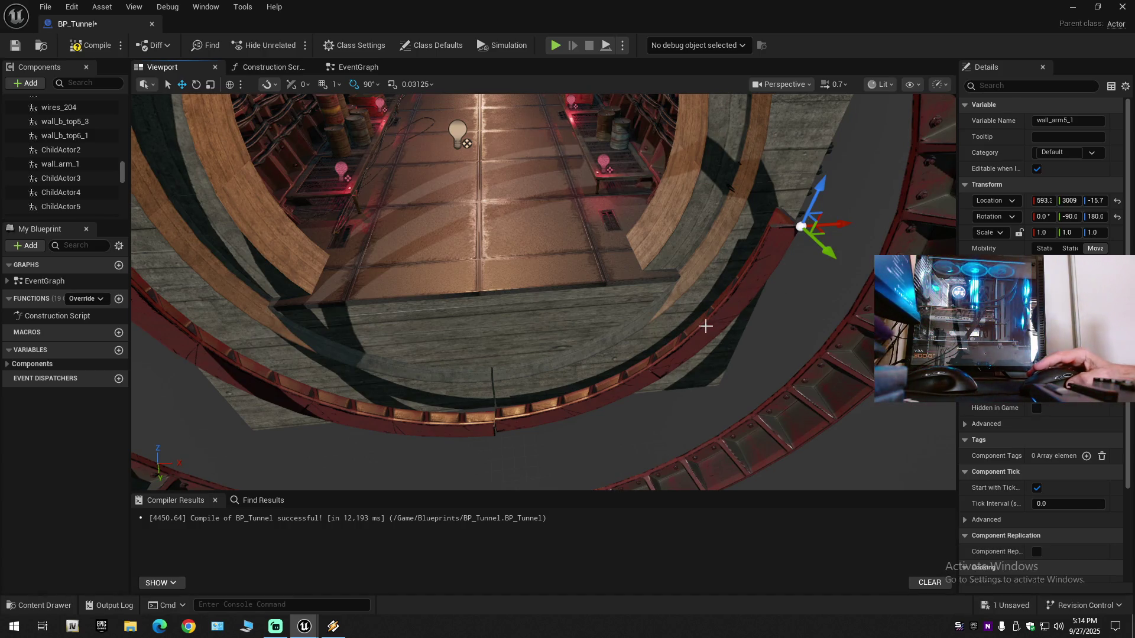
pyautogui.scroll(5, 675, 333)
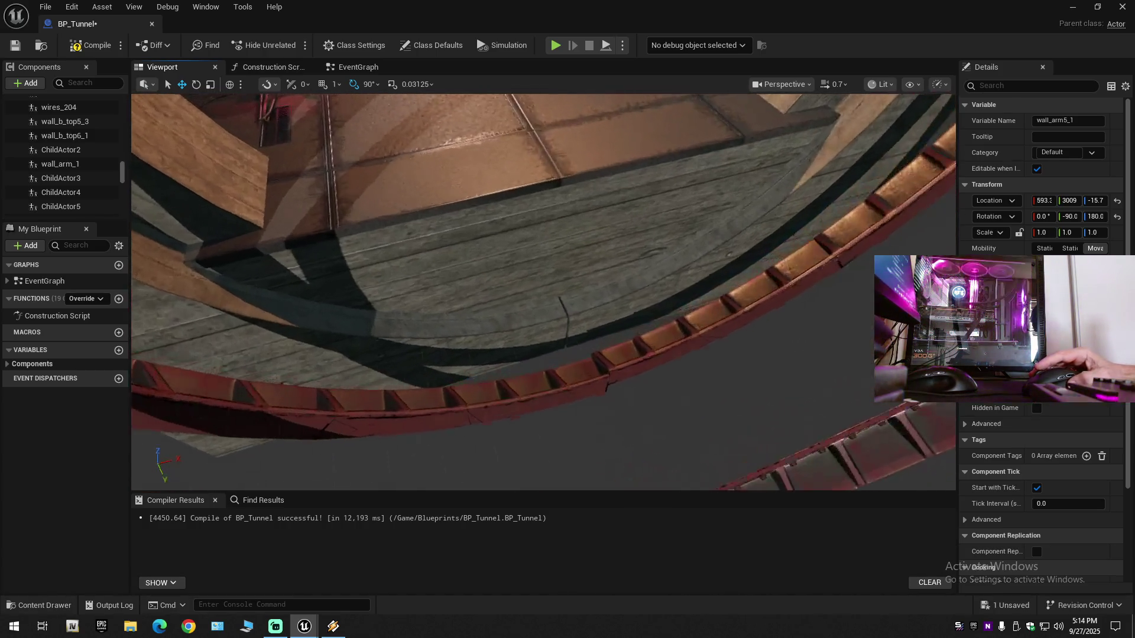
pyautogui.moveTo(674, 334)
pyautogui.mouseDown()
pyautogui.moveTo(685, 296)
pyautogui.moveTo(665, 272)
pyautogui.mouseUp()
pyautogui.moveTo(452, 473); pyautogui.dragTo(452, 473)
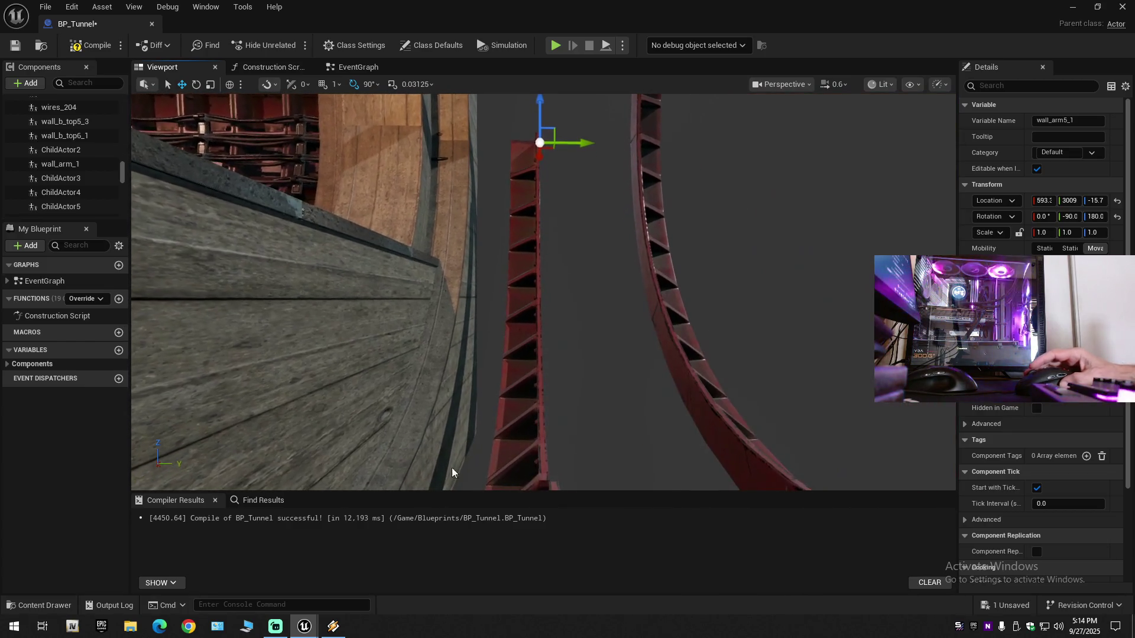
# Step: Close the compiler and find results panels to enlarge the viewport
pyautogui.click(216, 500)
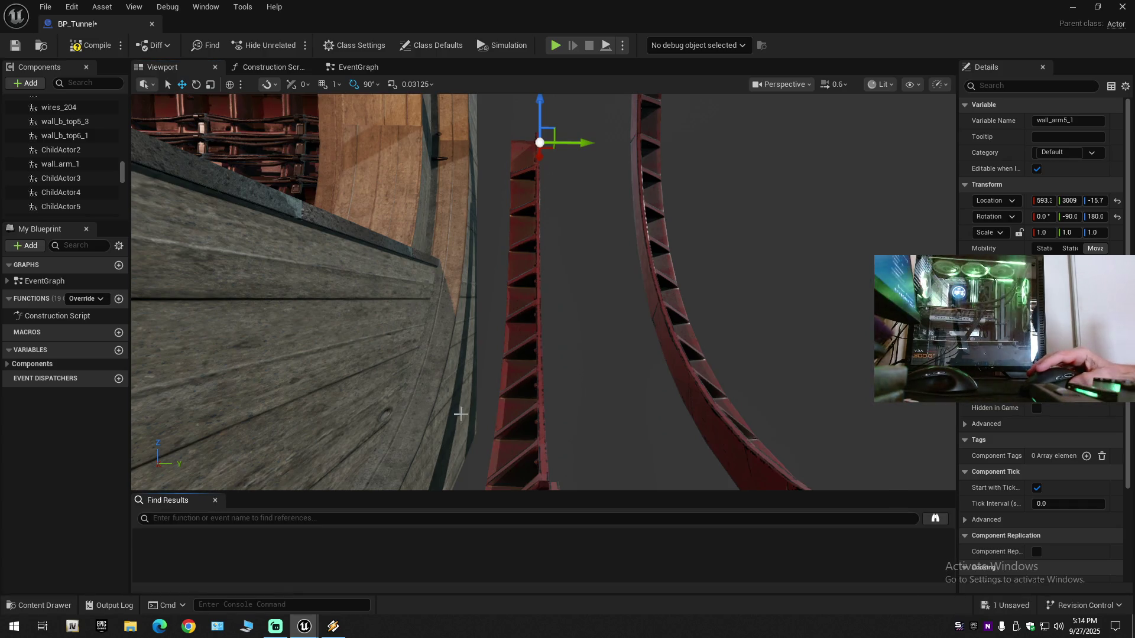
pyautogui.click(216, 500)
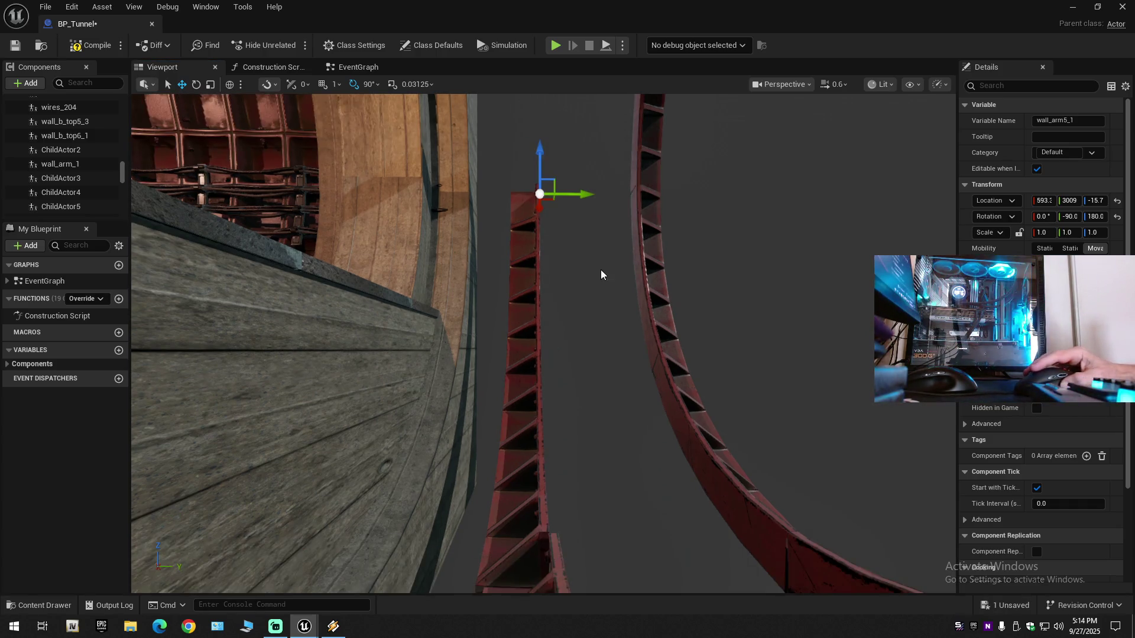
pyautogui.moveTo(602, 279); pyautogui.dragTo(601, 296)
# Step: Adjust wall_arm5_1 along Y from 3037 back down to 3016
pyautogui.click(581, 164)
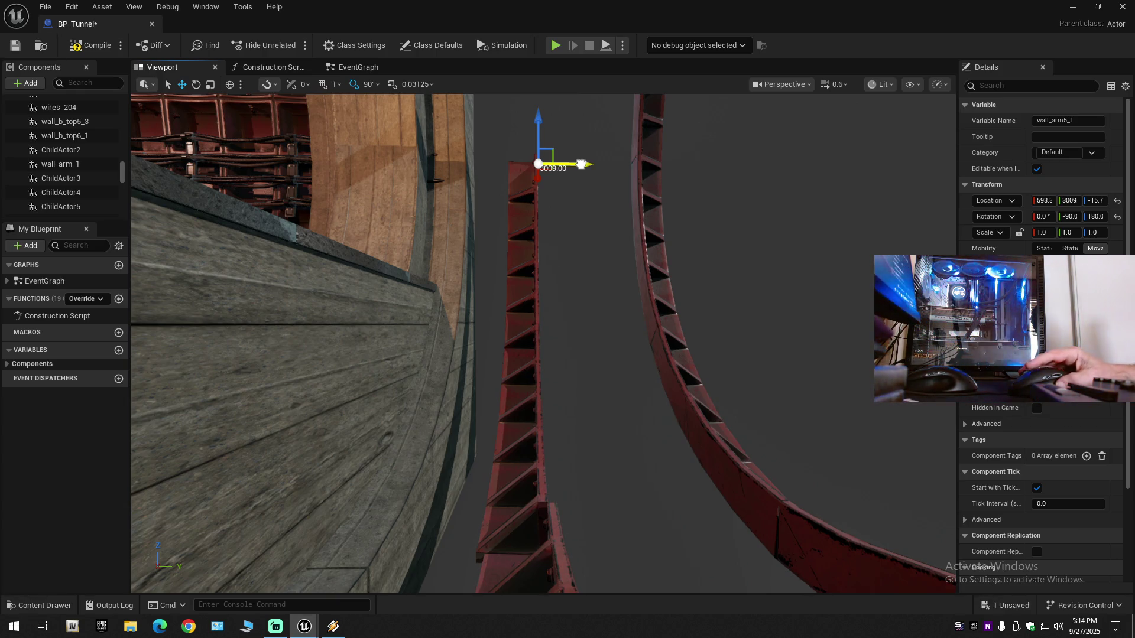
pyautogui.moveTo(581, 165); pyautogui.dragTo(594, 164)
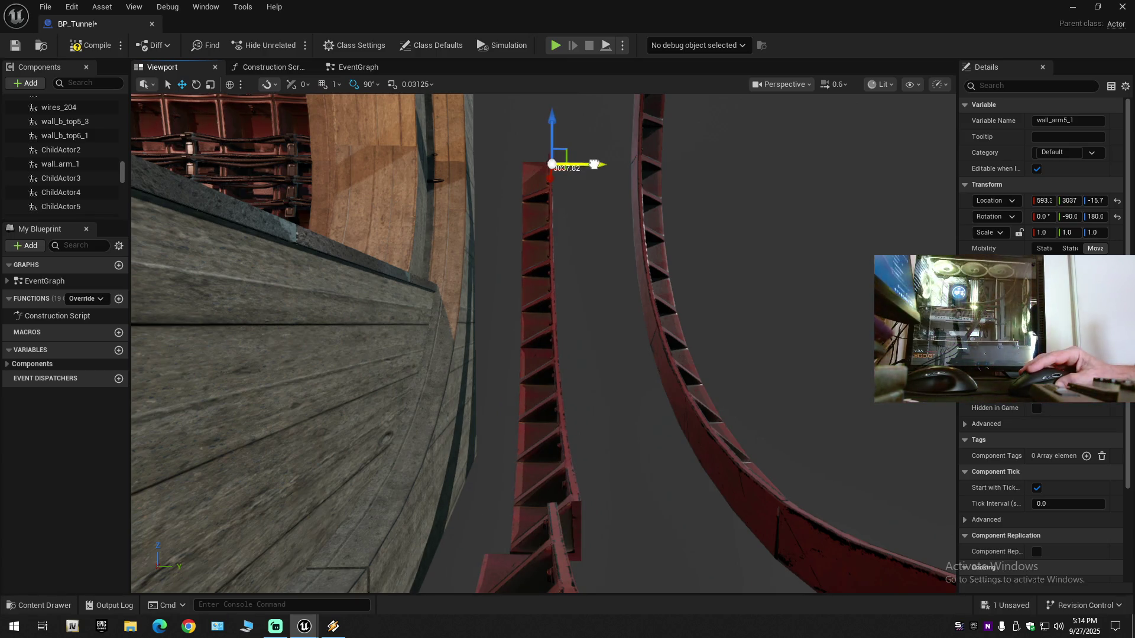
pyautogui.moveTo(593, 164); pyautogui.dragTo(590, 165)
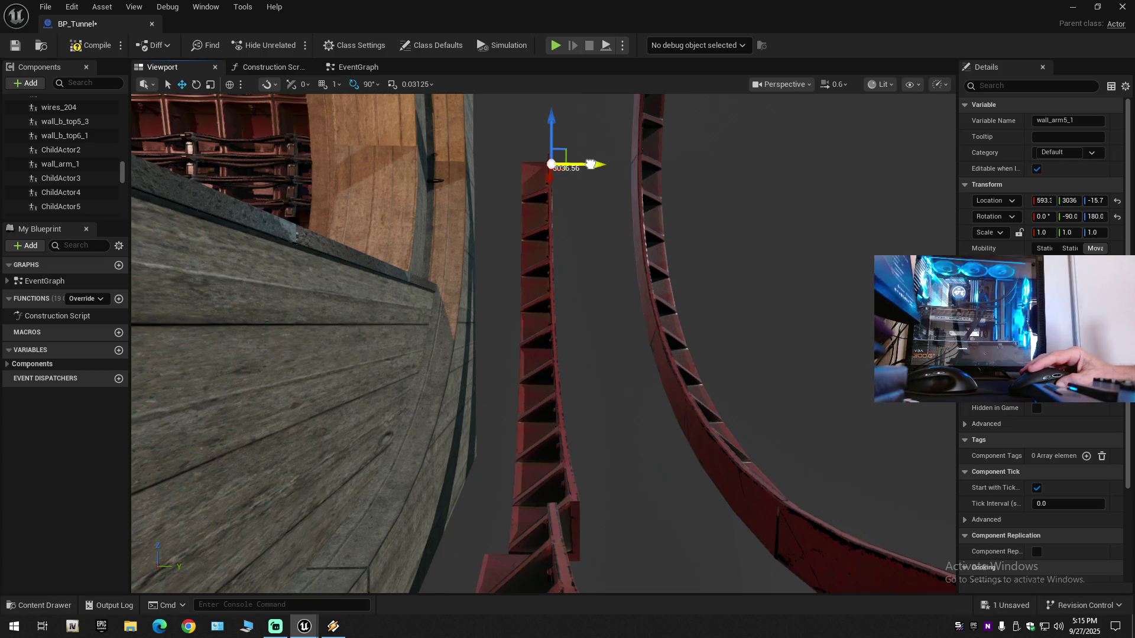
pyautogui.moveTo(591, 165); pyautogui.dragTo(583, 163)
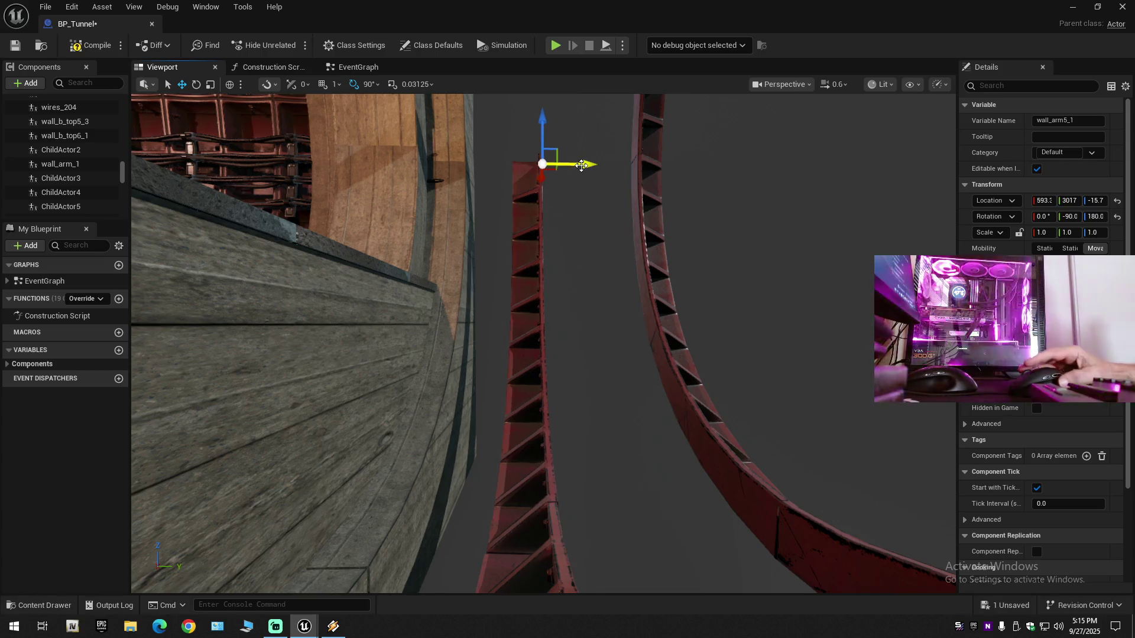
pyautogui.moveTo(543, 343)
pyautogui.mouseDown()
pyautogui.moveTo(508, 357)
pyautogui.moveTo(473, 334)
pyautogui.moveTo(603, 254)
pyautogui.mouseUp()
pyautogui.scroll(-2, 544, 343)
pyautogui.moveTo(589, 100); pyautogui.dragTo(587, 102)
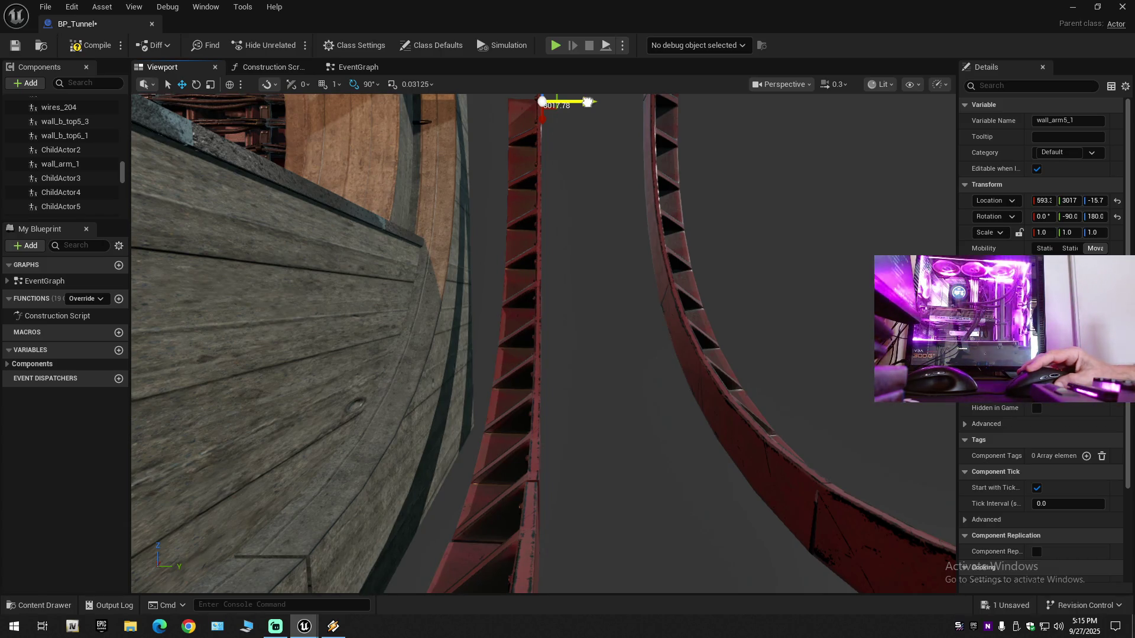
pyautogui.moveTo(586, 102); pyautogui.dragTo(585, 103)
pyautogui.moveTo(592, 259)
pyautogui.mouseDown()
pyautogui.moveTo(579, 248)
pyautogui.moveTo(730, 301)
pyautogui.moveTo(711, 302)
pyautogui.mouseUp()
# Step: Nudge wall_arm5_1 along X to 580.5 and frame it in the ring
pyautogui.scroll(1, 615, 260)
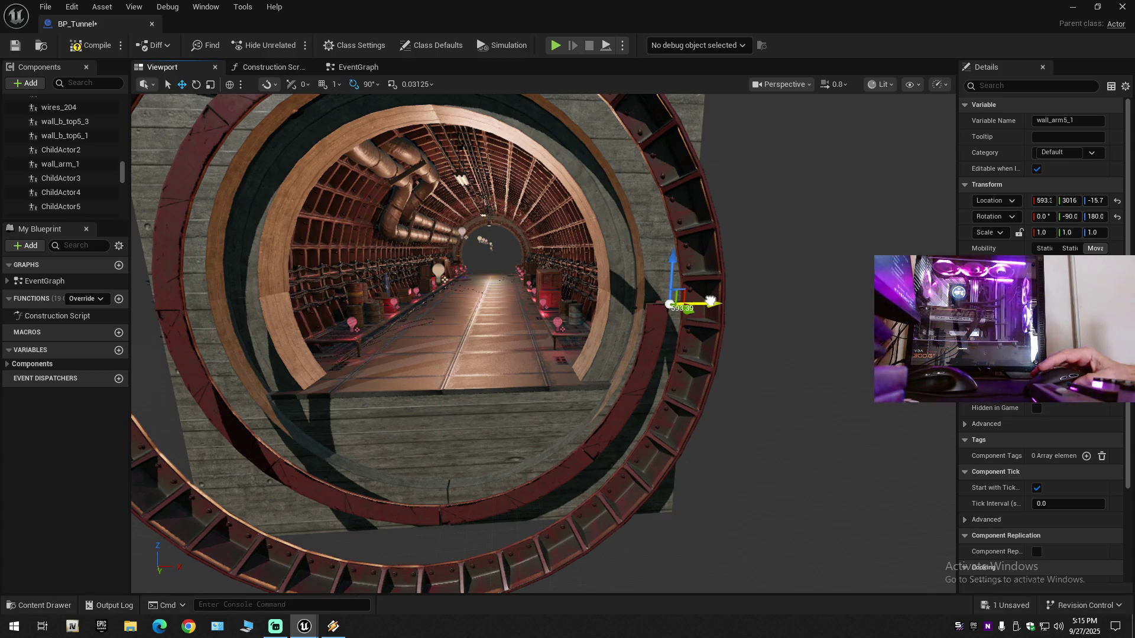
pyautogui.moveTo(711, 302); pyautogui.dragTo(701, 303)
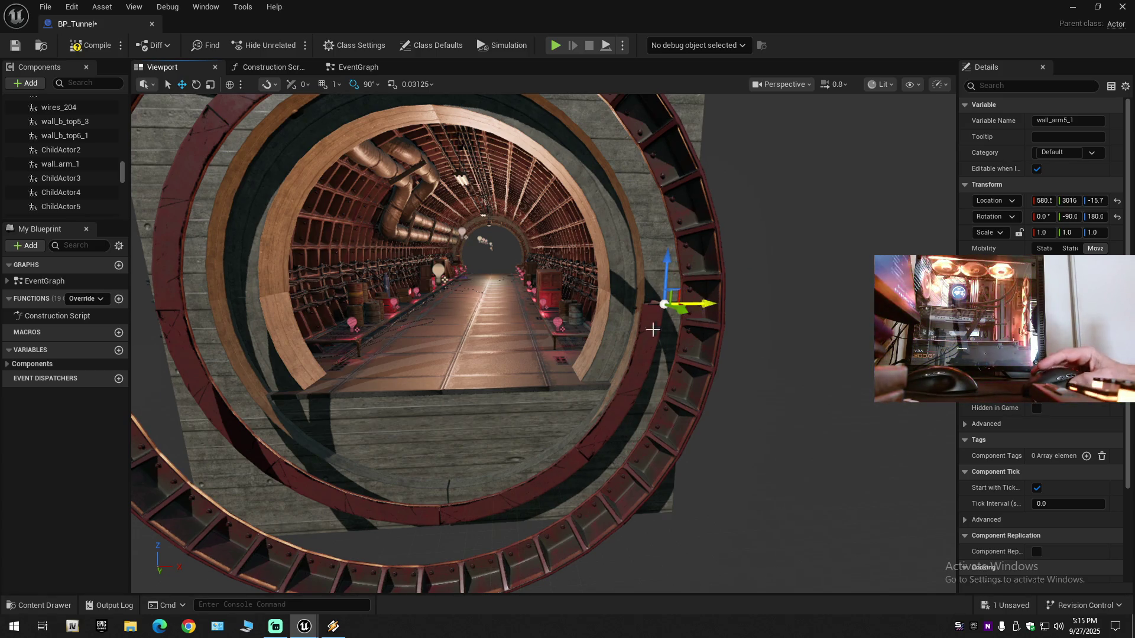
pyautogui.scroll(5, 701, 304)
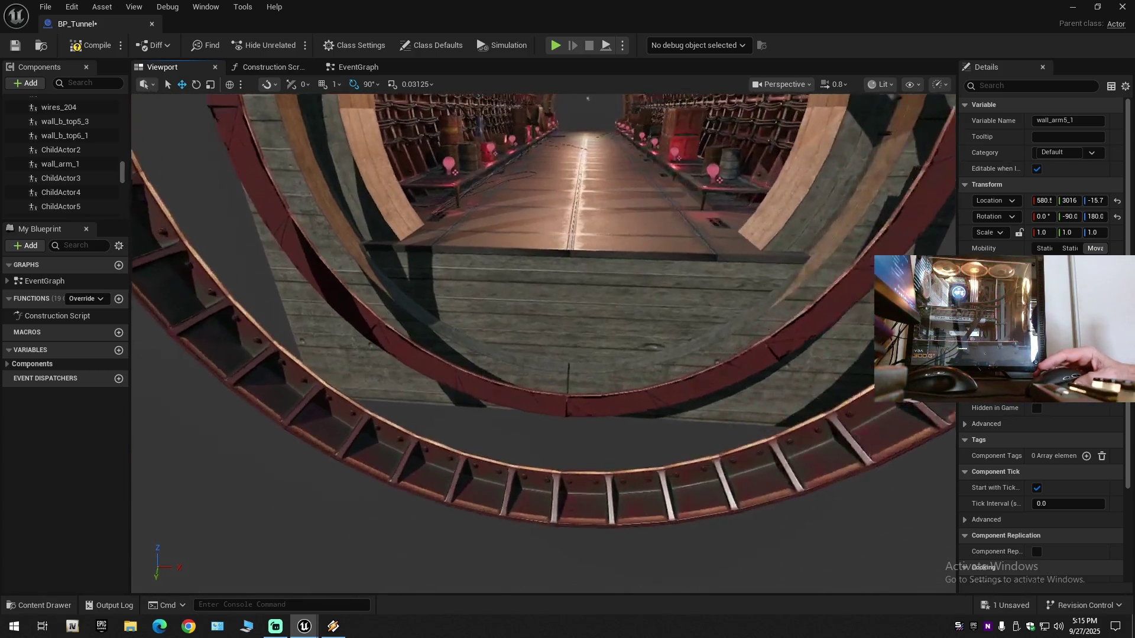
pyautogui.scroll(5, 543, 343)
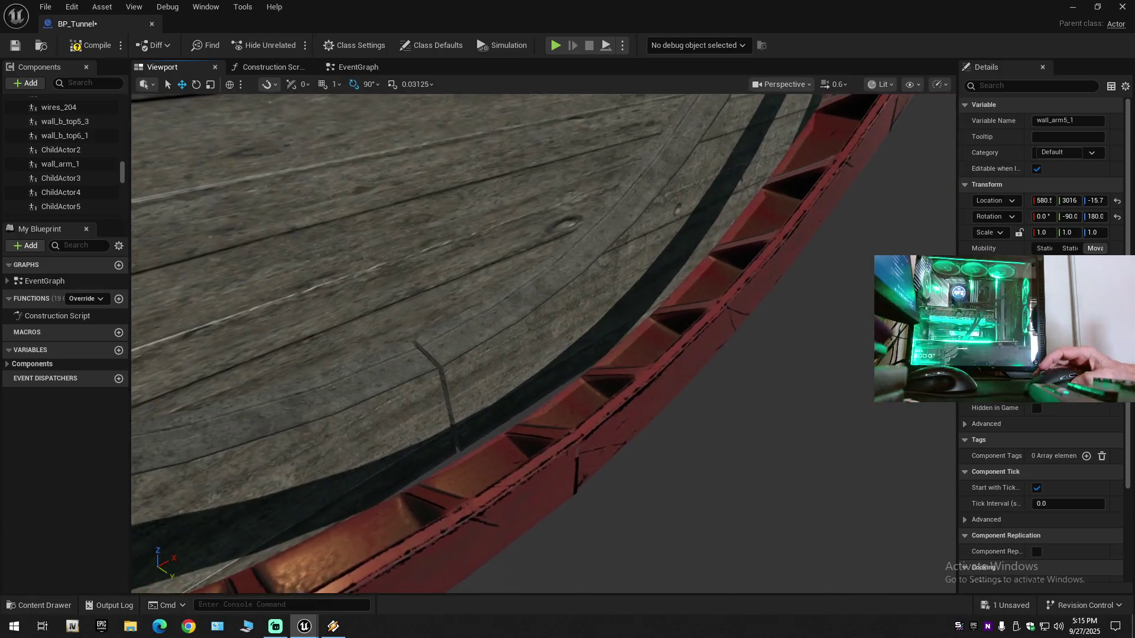
pyautogui.scroll(1, 543, 343)
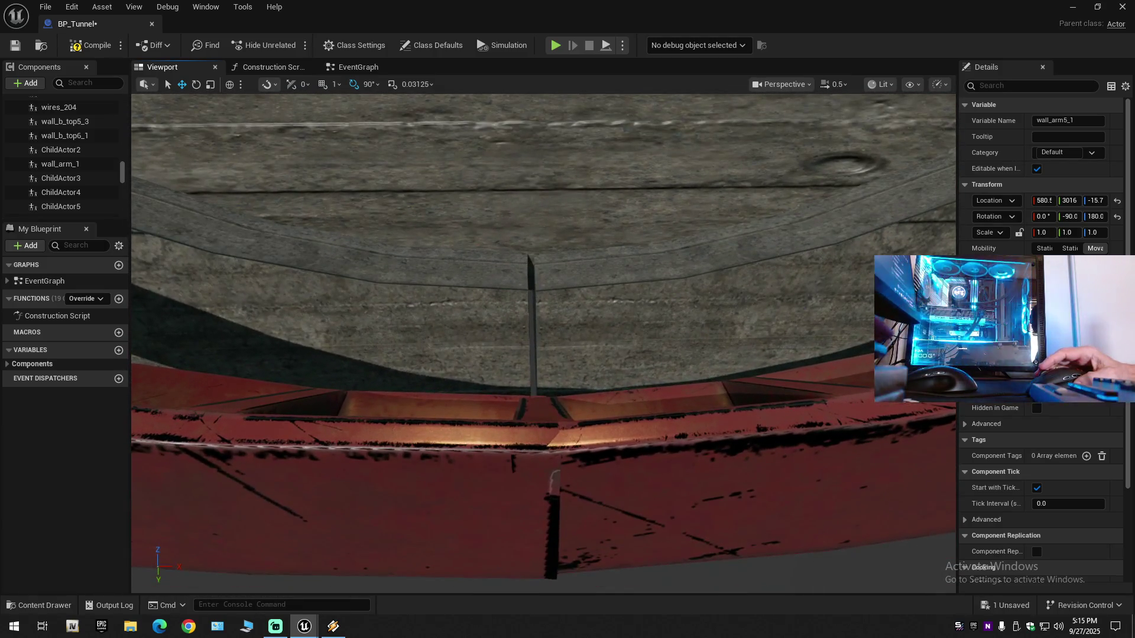
pyautogui.moveTo(716, 342); pyautogui.dragTo(716, 342)
pyautogui.press('f')
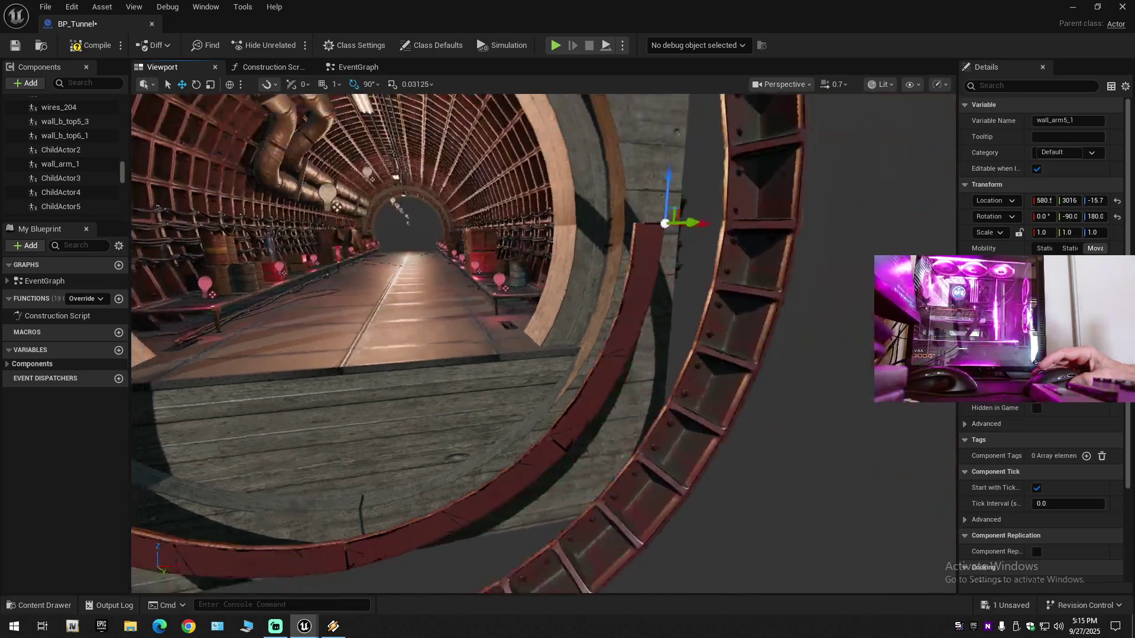
pyautogui.moveTo(726, 263); pyautogui.dragTo(726, 264)
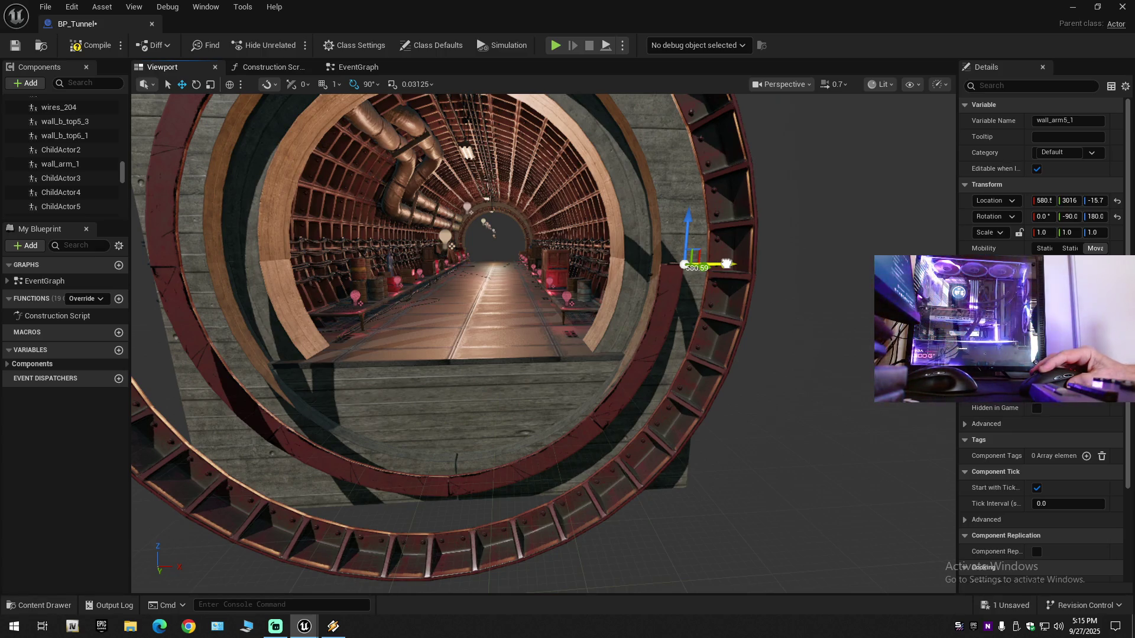
pyautogui.click(631, 335)
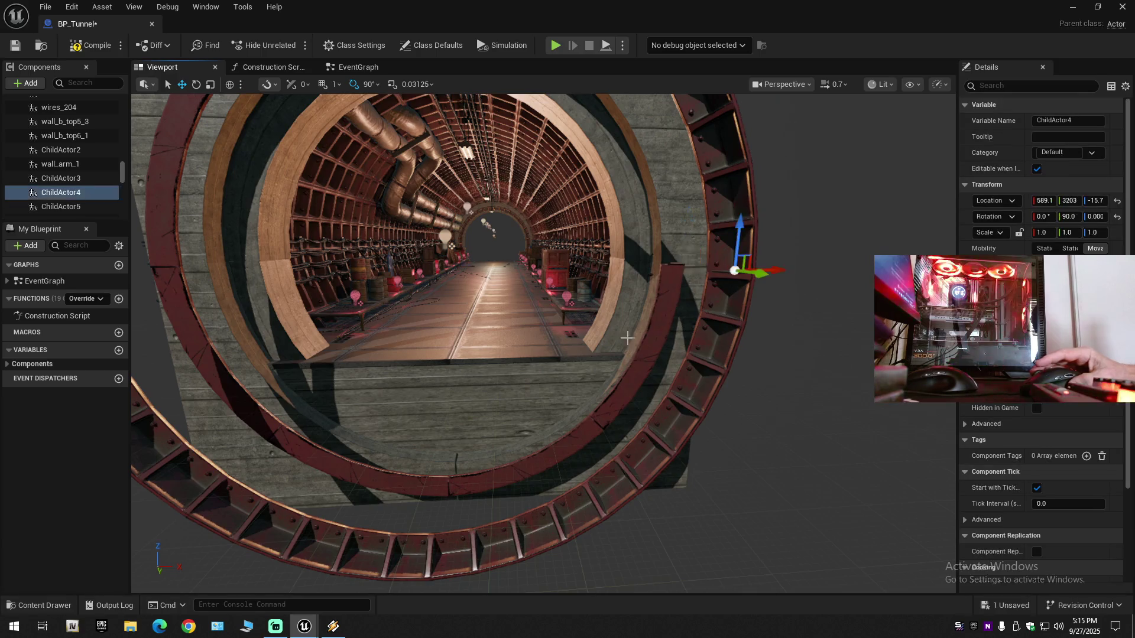
pyautogui.moveTo(618, 345)
pyautogui.mouseDown()
pyautogui.moveTo(612, 387)
pyautogui.moveTo(682, 427)
pyautogui.mouseUp()
pyautogui.scroll(-1, 609, 381)
pyautogui.scroll(4, 620, 396)
pyautogui.scroll(-2, 641, 406)
pyautogui.scroll(-2, 664, 418)
pyautogui.press('w')
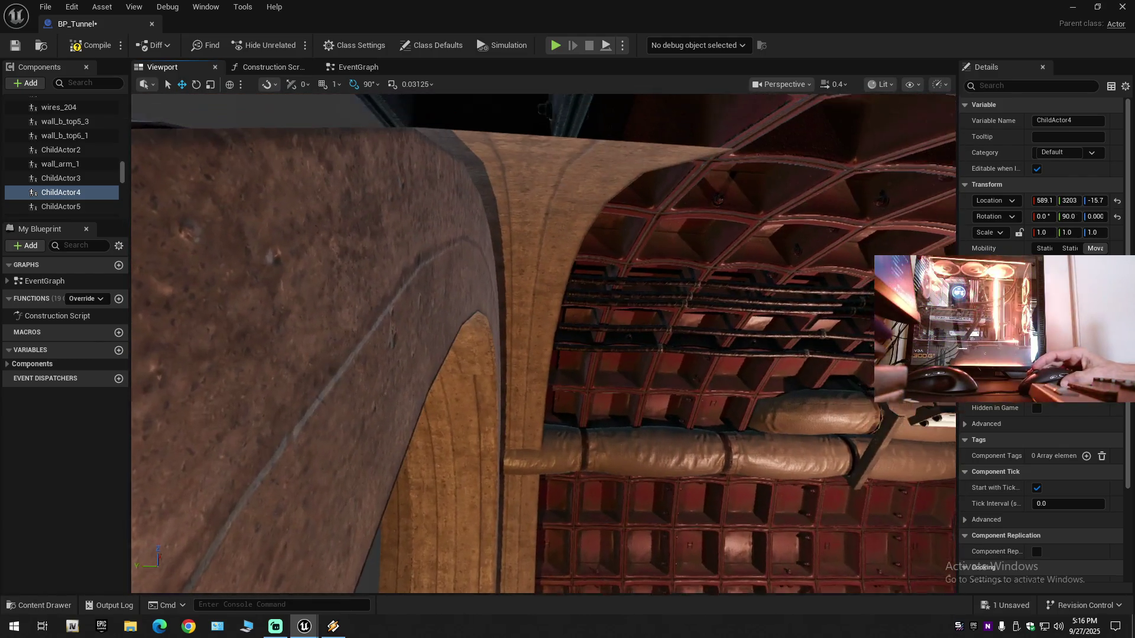
pyautogui.moveTo(544, 343); pyautogui.dragTo(461, 352)
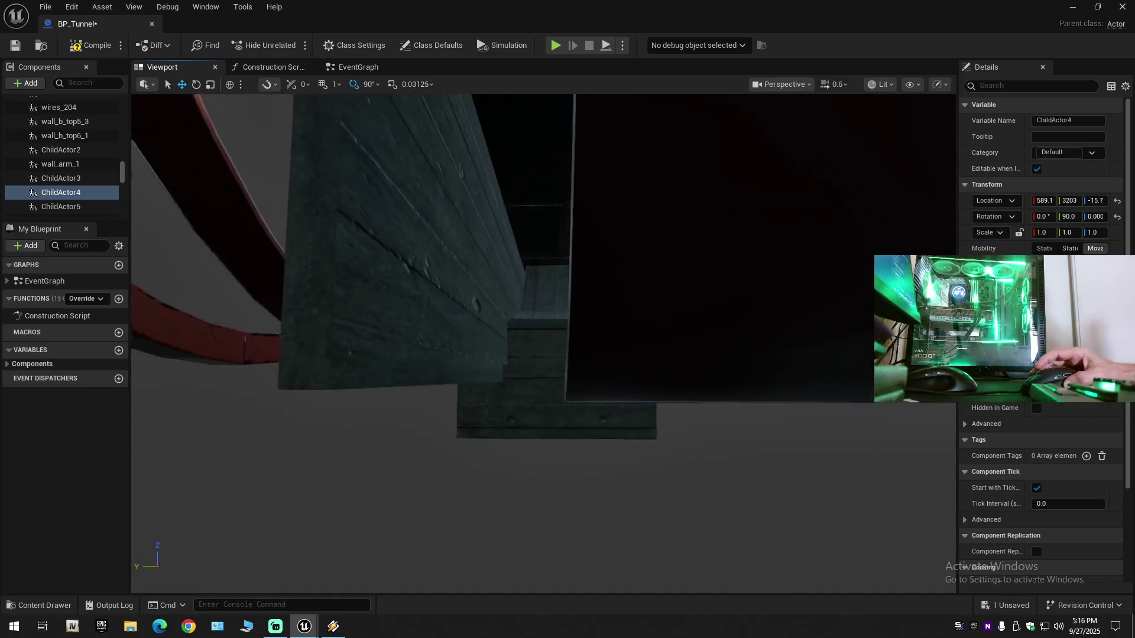
pyautogui.moveTo(461, 351); pyautogui.dragTo(437, 337)
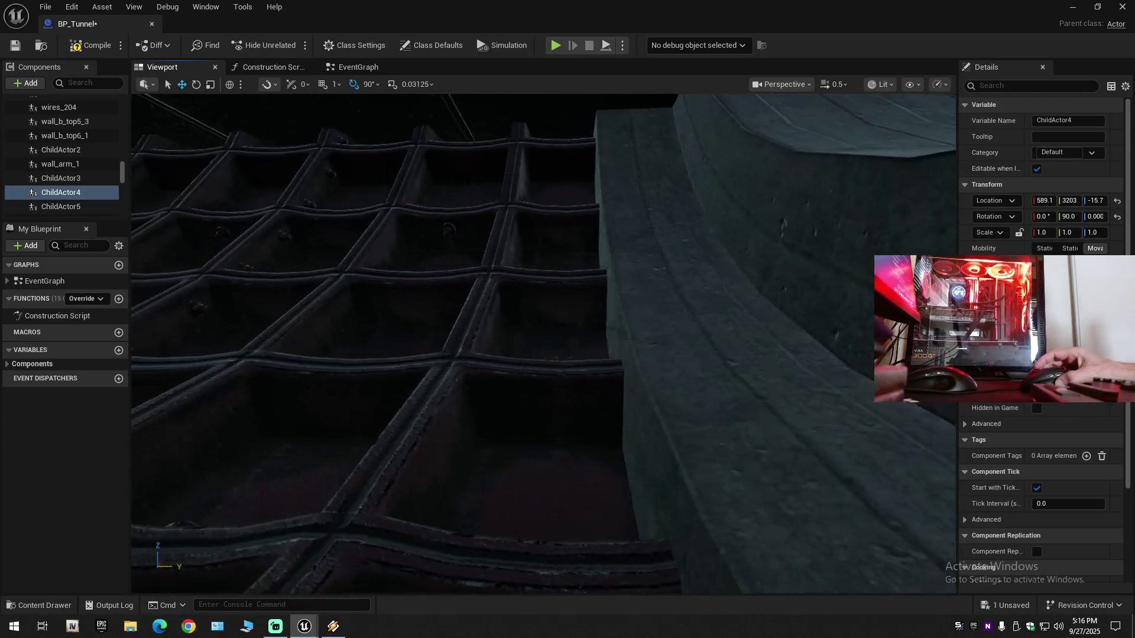
pyautogui.scroll(-1, 432, 334)
pyautogui.moveTo(437, 337)
pyautogui.mouseDown()
pyautogui.moveTo(410, 360)
pyautogui.moveTo(560, 399)
pyautogui.moveTo(527, 485)
pyautogui.mouseUp()
# Step: Slide wall_arm3_1 along Y from about 2740 to 3021, keeping X 49 and Z 524.2
pyautogui.click(535, 473)
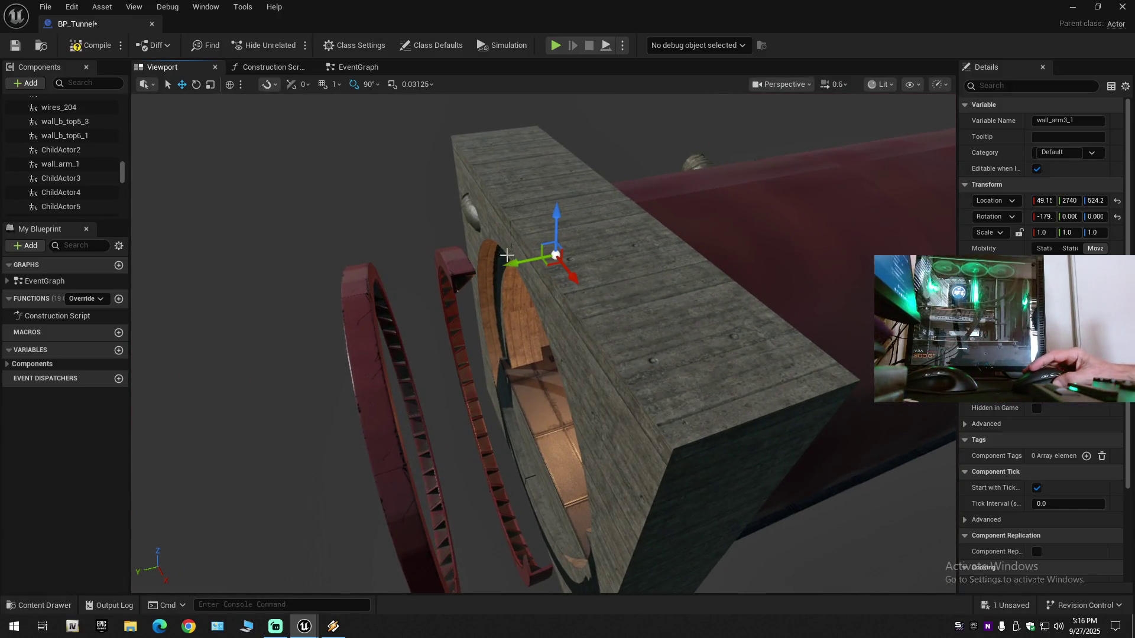
pyautogui.moveTo(519, 263); pyautogui.dragTo(519, 263)
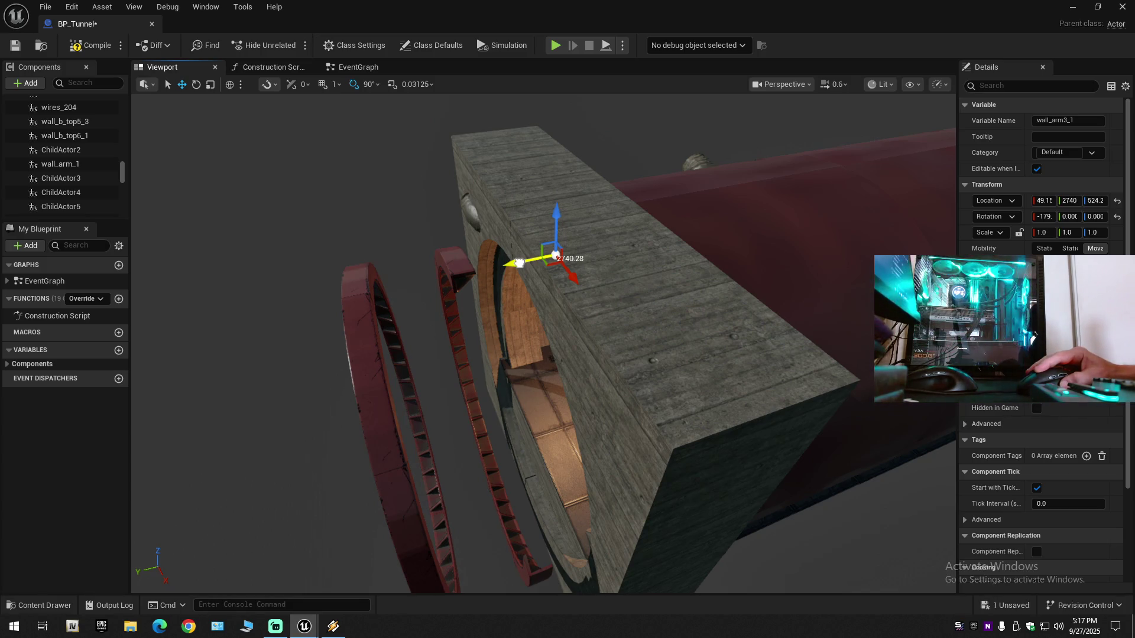
pyautogui.moveTo(520, 263); pyautogui.dragTo(336, 298)
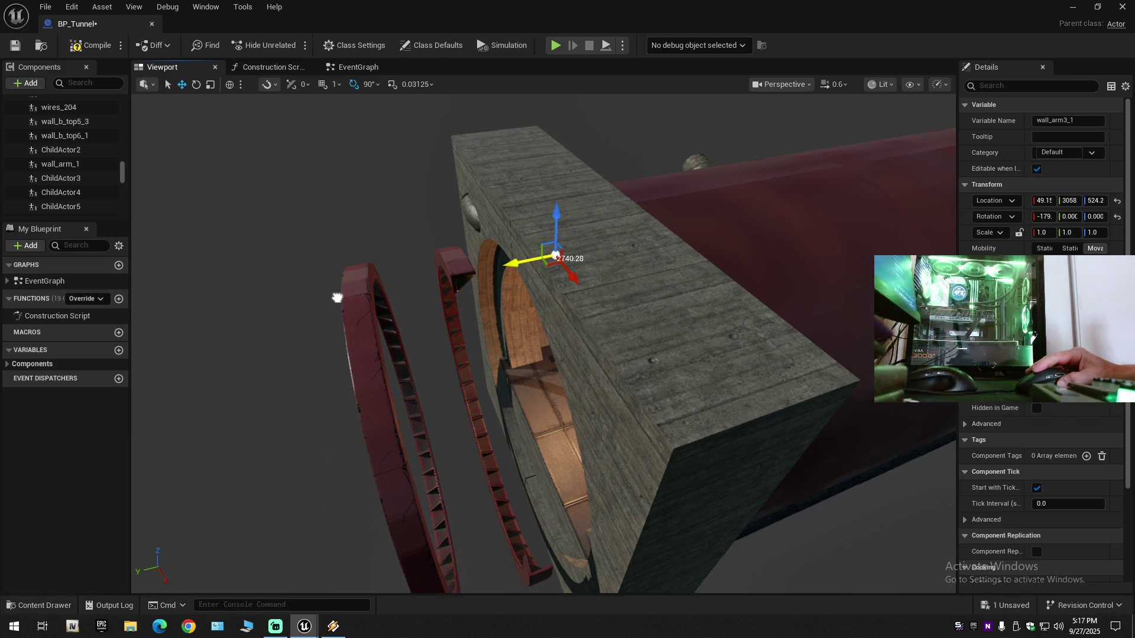
pyautogui.moveTo(337, 298); pyautogui.dragTo(384, 297)
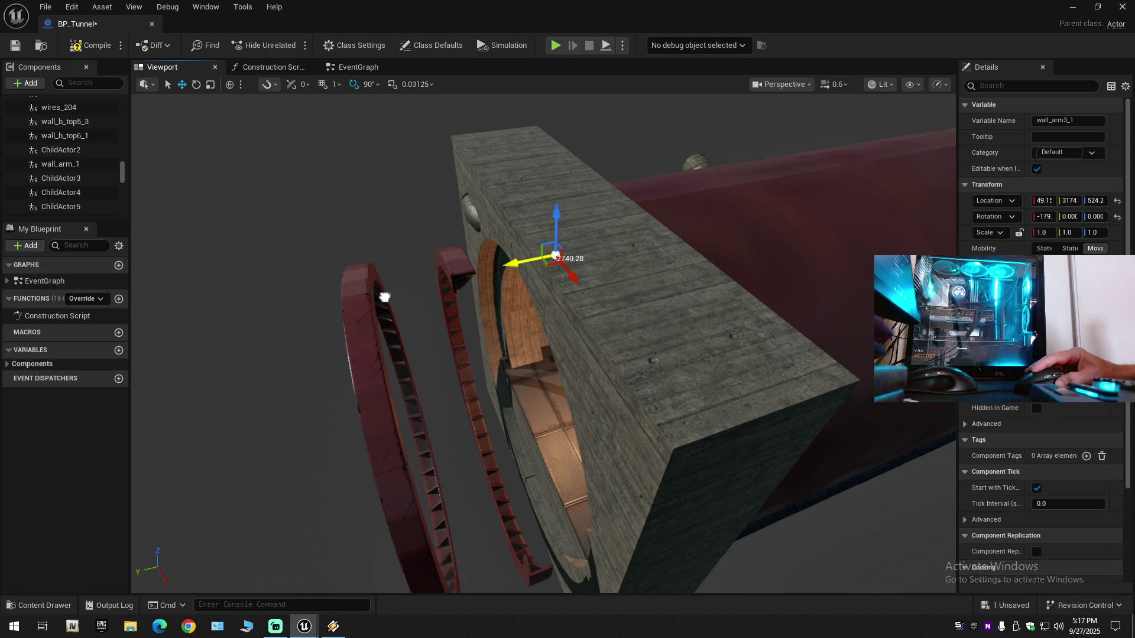
pyautogui.moveTo(384, 297); pyautogui.dragTo(436, 286)
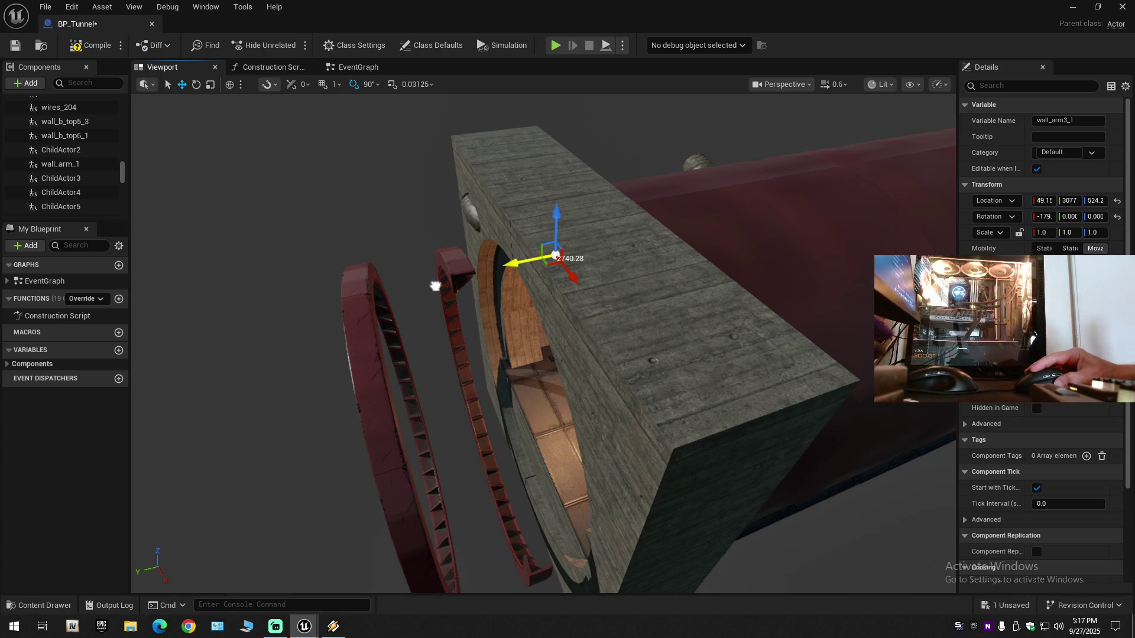
pyautogui.moveTo(435, 287); pyautogui.dragTo(472, 276)
pyautogui.scroll(5, 552, 343)
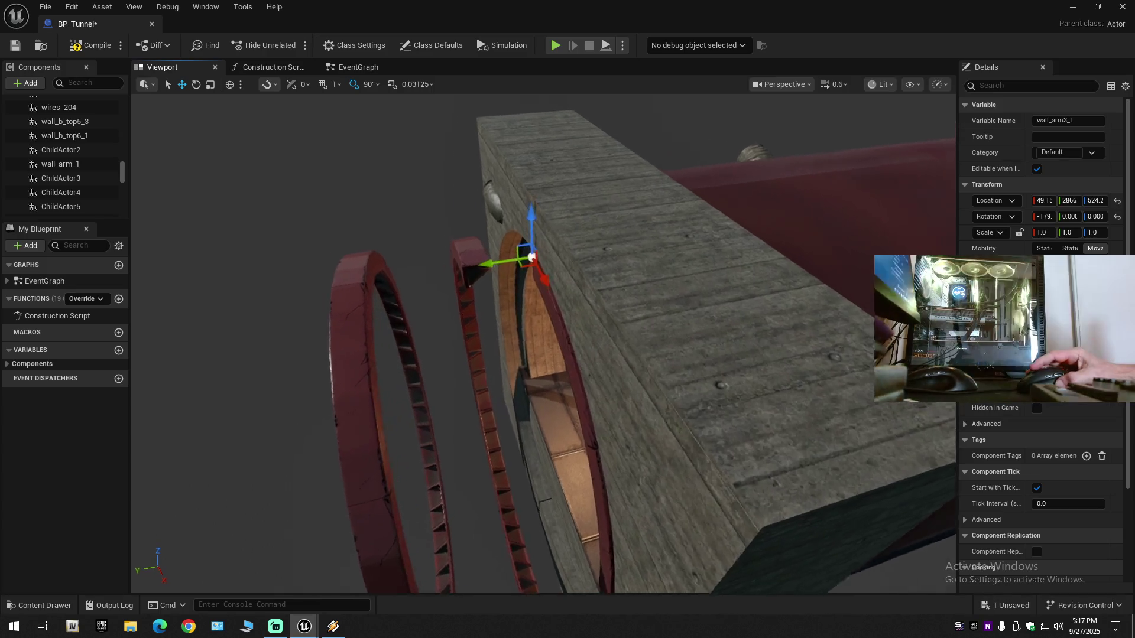
pyautogui.moveTo(518, 300); pyautogui.dragTo(519, 300)
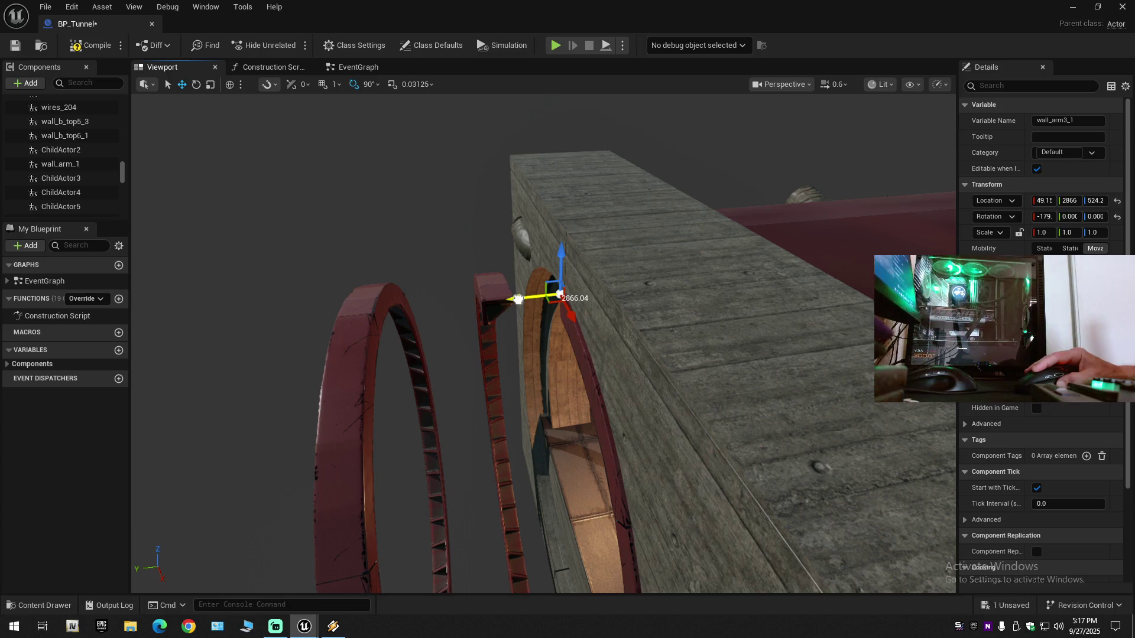
pyautogui.moveTo(519, 300); pyautogui.dragTo(468, 303)
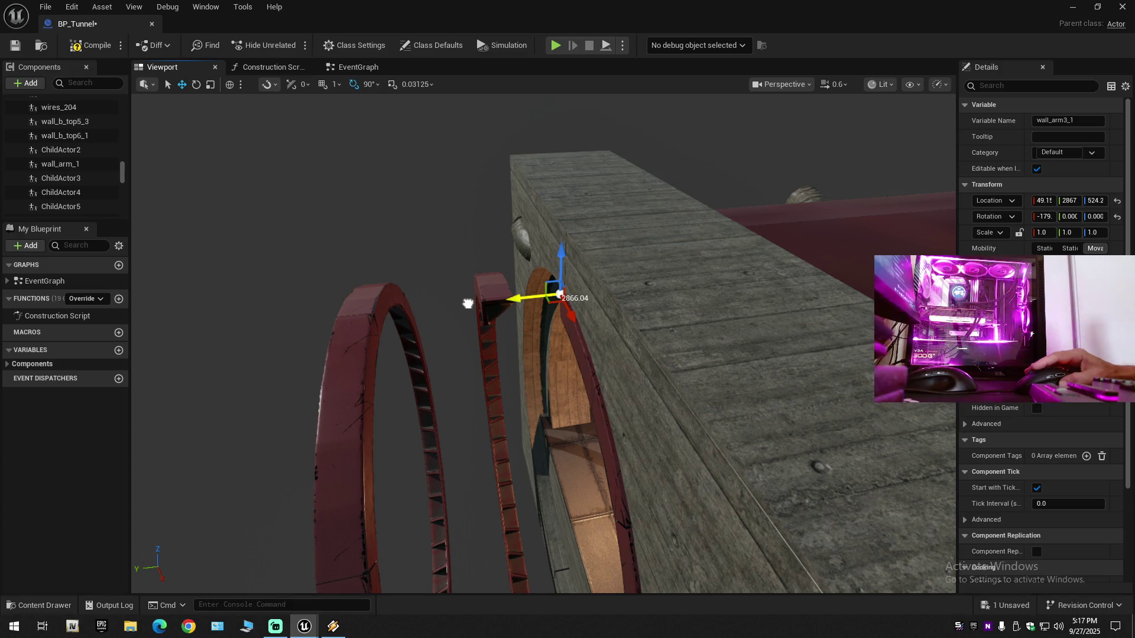
pyautogui.moveTo(469, 303); pyautogui.dragTo(471, 304)
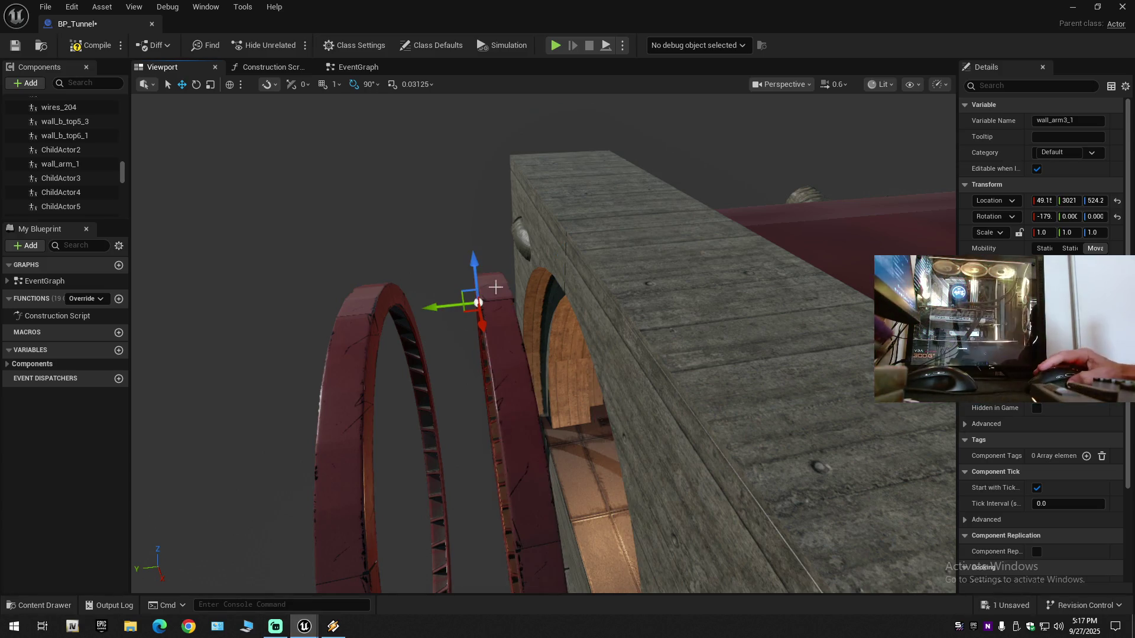
# Step: Play a Krayzie Bone track, then switch to a Bone Thugs N Harmony track in Winamp
pyautogui.click(334, 627)
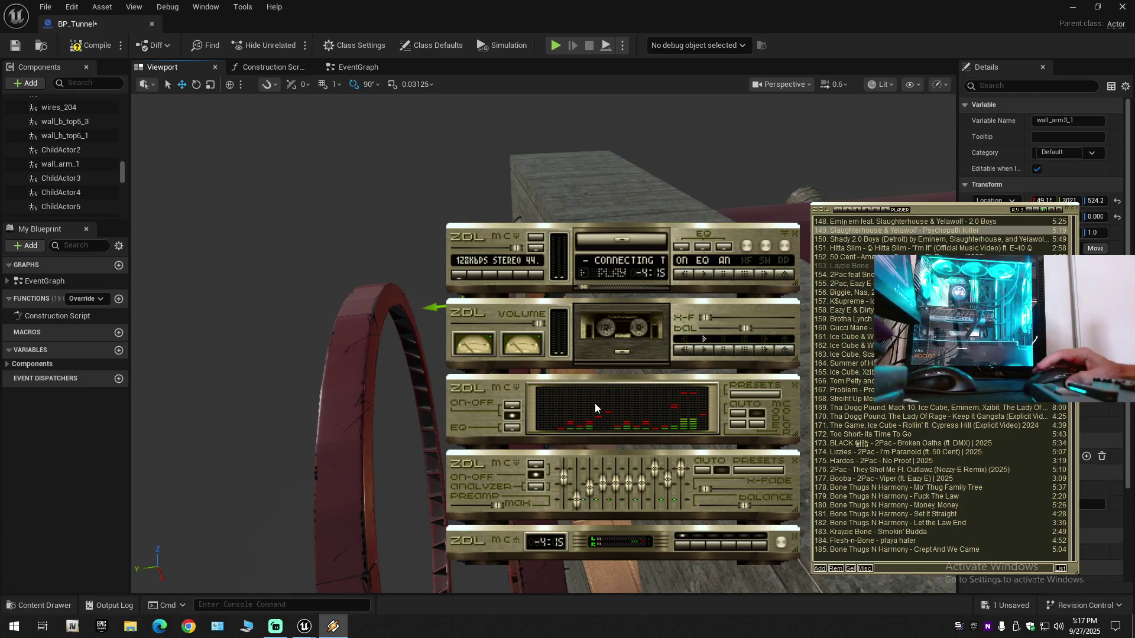
pyautogui.scroll(5, 940, 473)
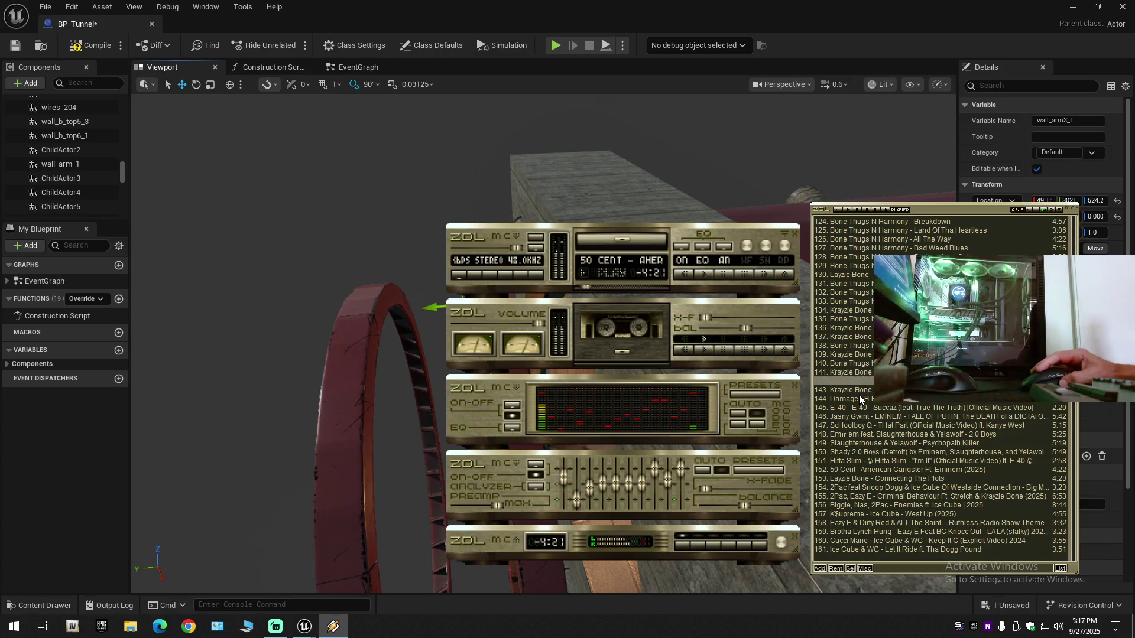
pyautogui.doubleClick(861, 391)
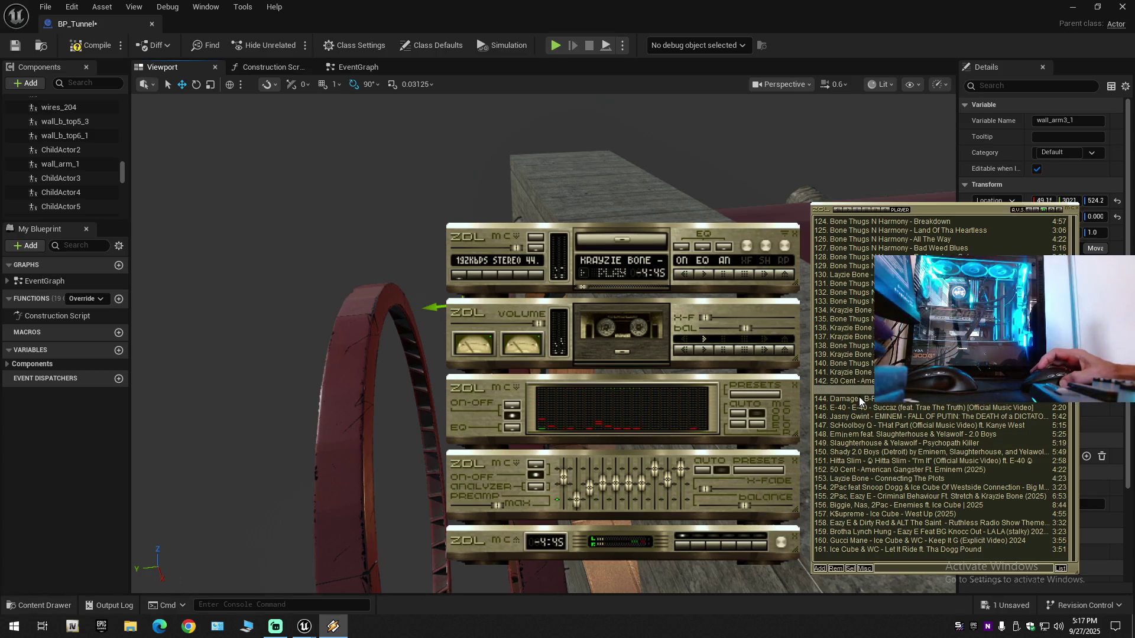
pyautogui.scroll(-1, 861, 397)
pyautogui.scroll(3, 862, 399)
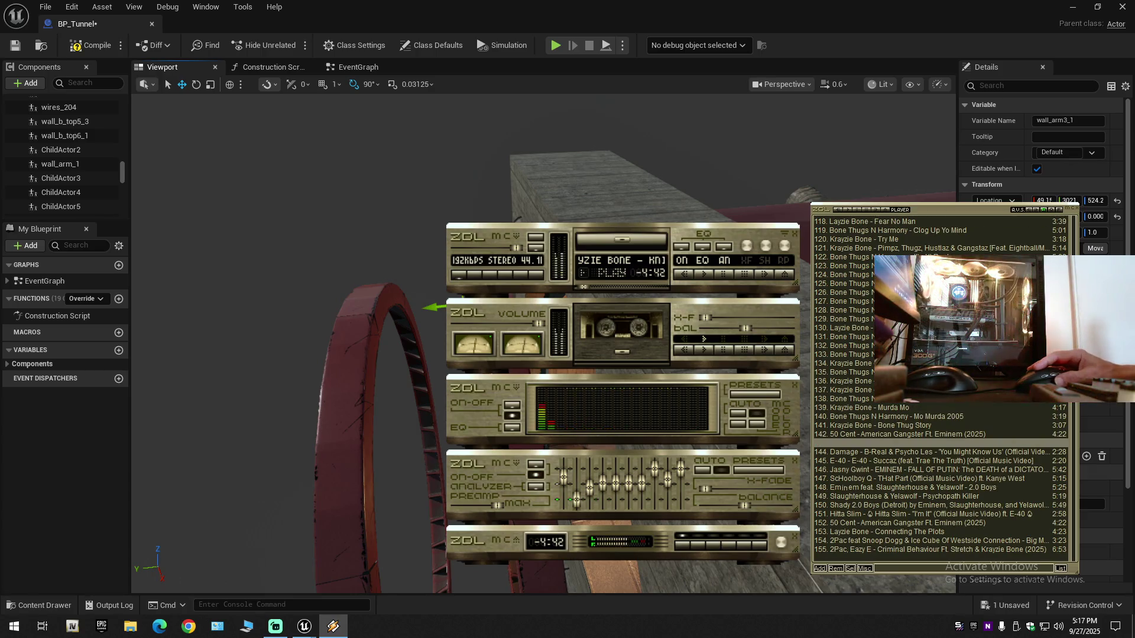
pyautogui.doubleClick(922, 256)
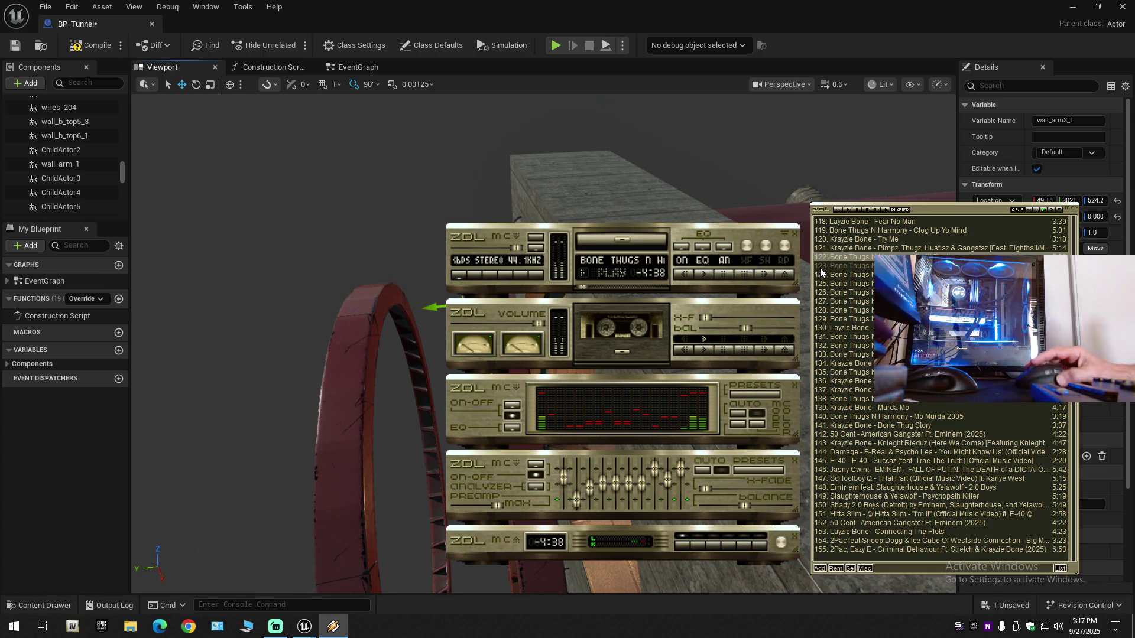
# Step: Seek within the song, play tracks 140 and 125, then minimize Winamp back to the editor
pyautogui.click(596, 286)
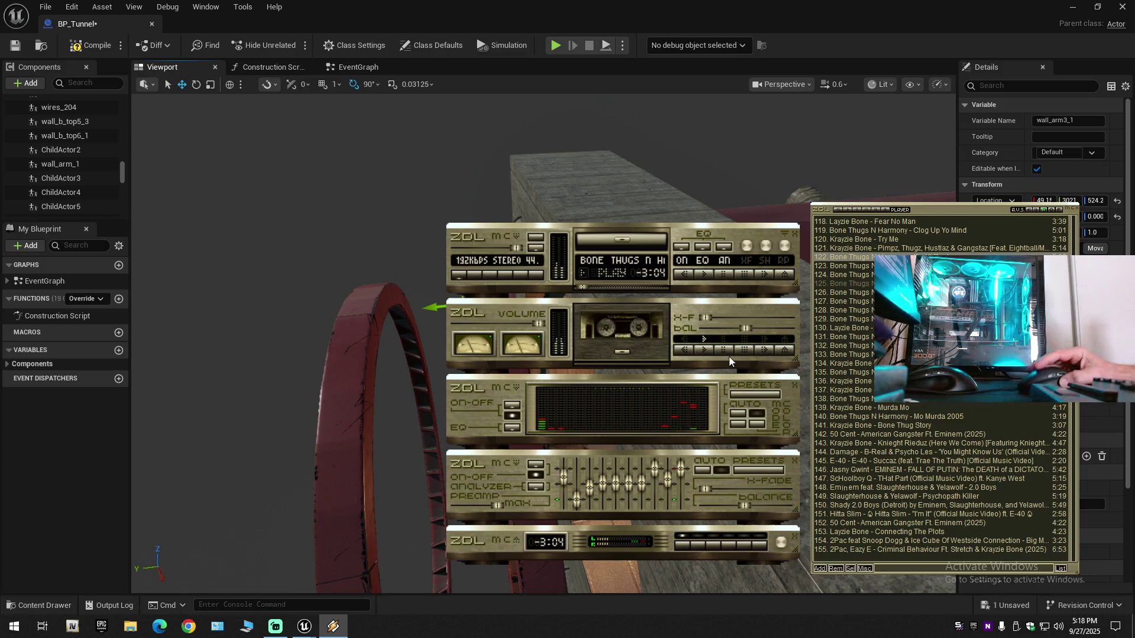
pyautogui.doubleClick(846, 413)
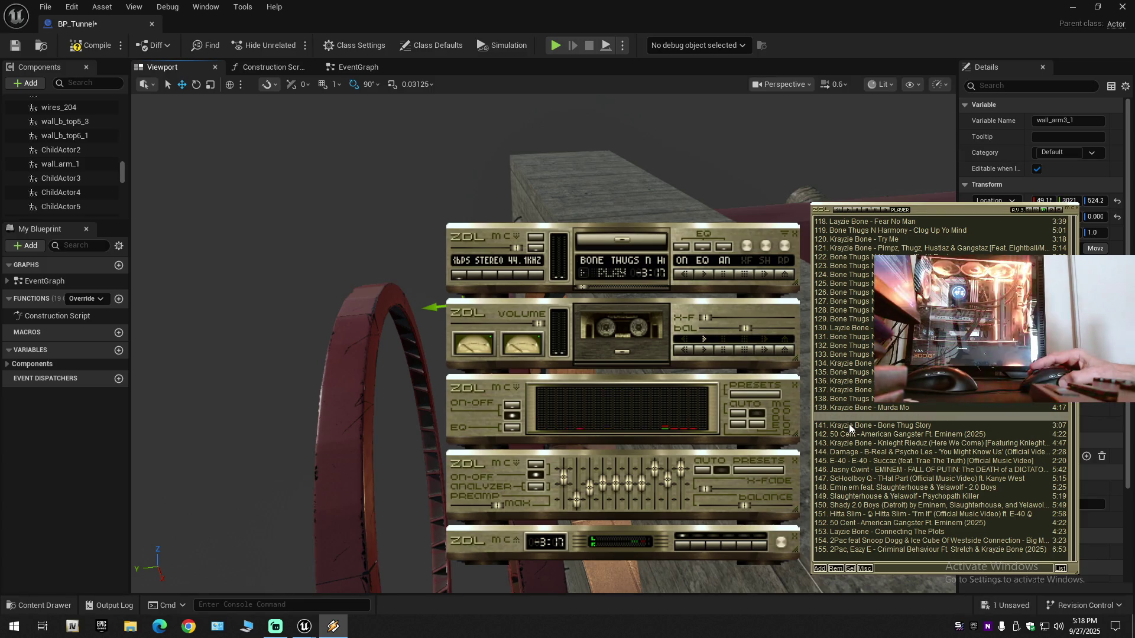
pyautogui.doubleClick(866, 282)
pyautogui.click(716, 154)
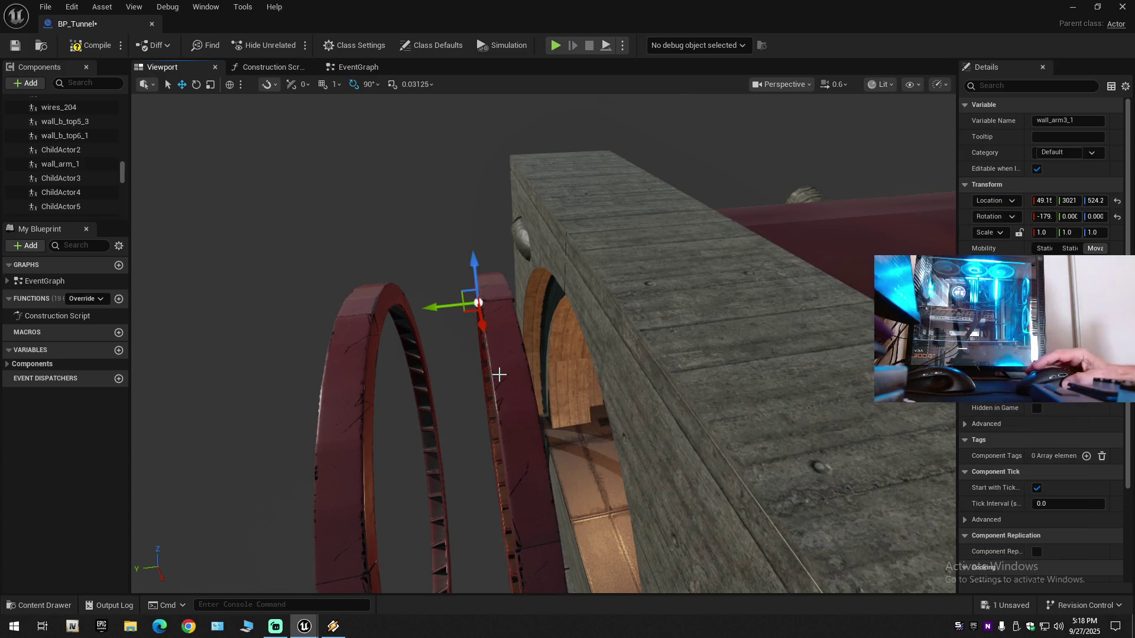
# Step: Nudge wall_arm3_1 along Y from 3021 down to 3018
pyautogui.scroll(4, 607, 387)
pyautogui.moveTo(607, 387)
pyautogui.mouseDown()
pyautogui.moveTo(580, 313)
pyautogui.moveTo(544, 307)
pyautogui.moveTo(600, 340)
pyautogui.mouseUp()
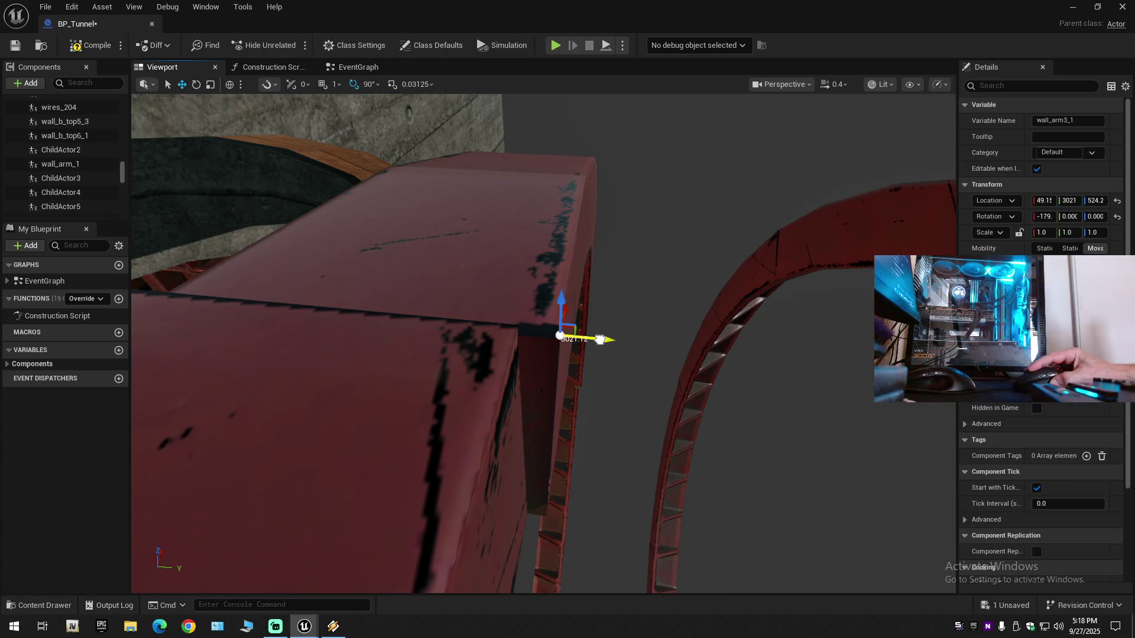
pyautogui.moveTo(599, 340); pyautogui.dragTo(585, 339)
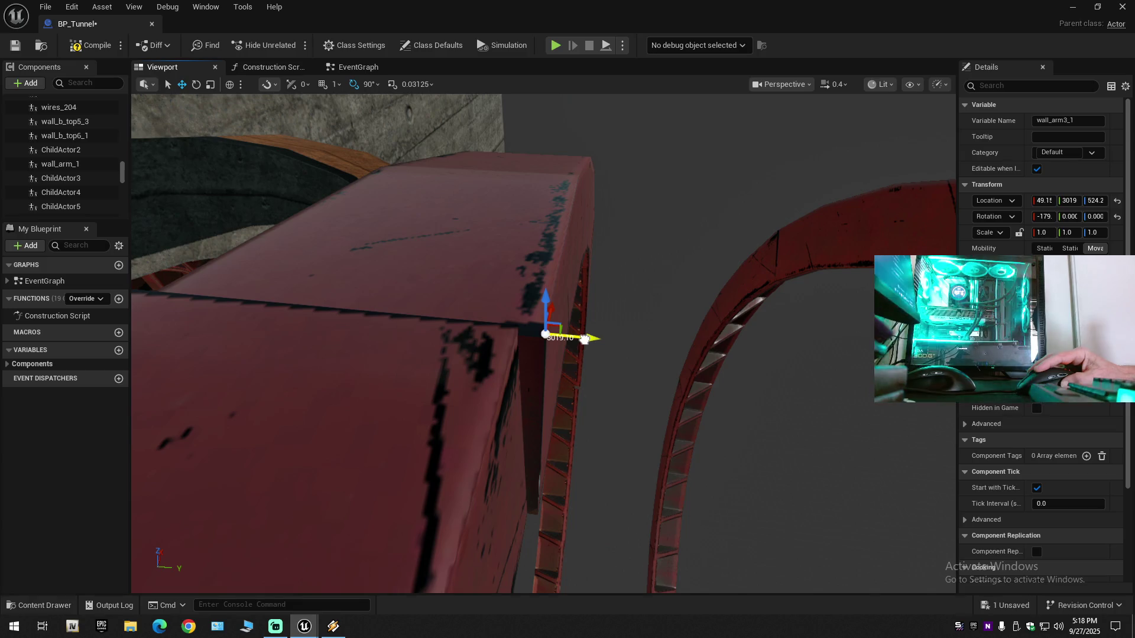
pyautogui.moveTo(584, 340); pyautogui.dragTo(586, 338)
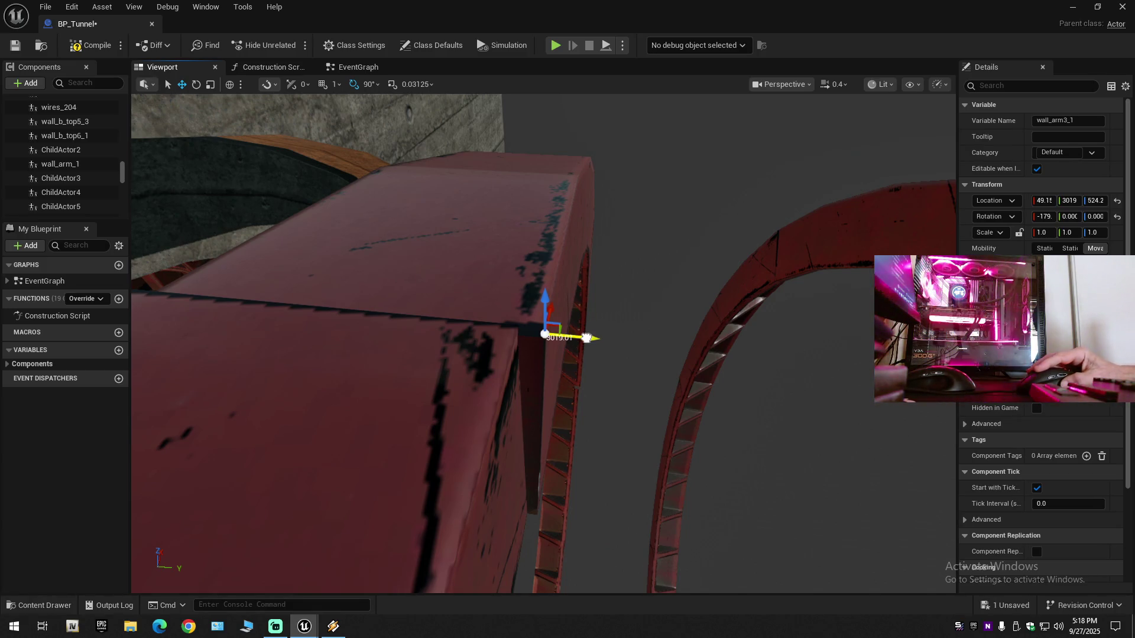
pyautogui.moveTo(586, 338); pyautogui.dragTo(585, 338)
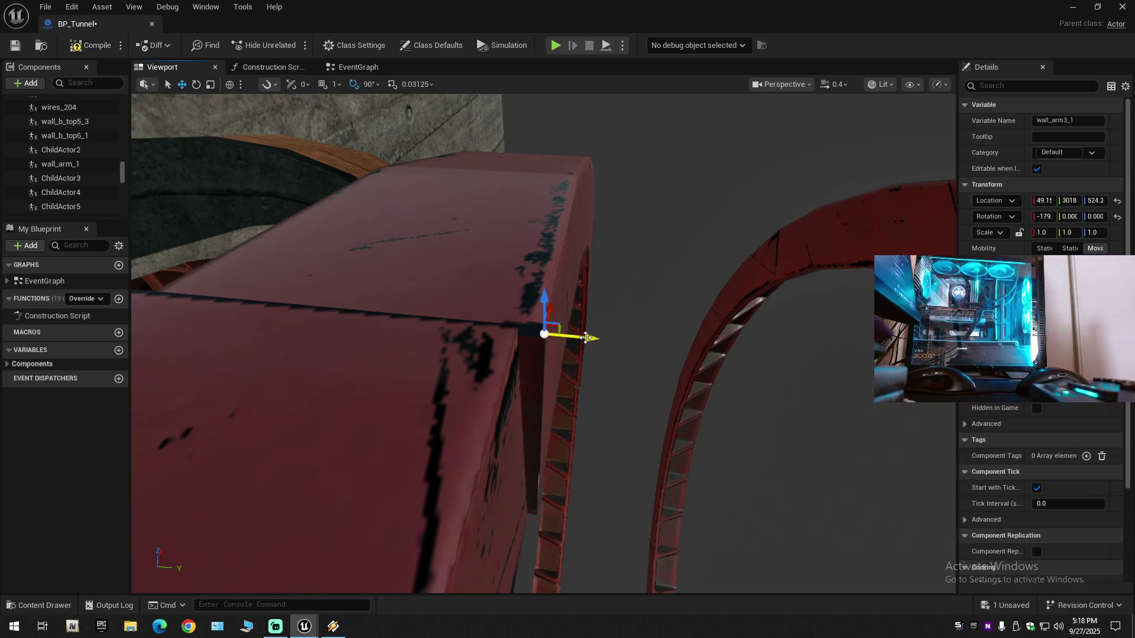
pyautogui.moveTo(585, 338); pyautogui.dragTo(584, 339)
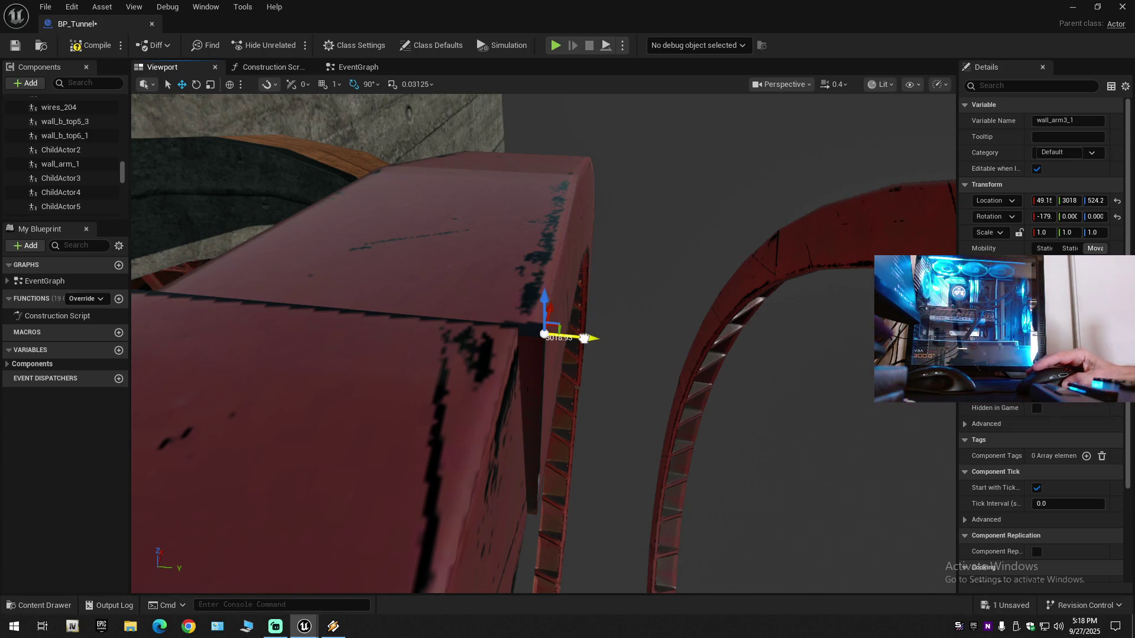
# Step: View the seam from closer and above, and settle wall_arm3_1 at Y 3016
pyautogui.moveTo(584, 338); pyautogui.dragTo(257, 343)
pyautogui.scroll(-3, 552, 359)
pyautogui.scroll(1, 543, 342)
pyautogui.moveTo(493, 334); pyautogui.dragTo(493, 334)
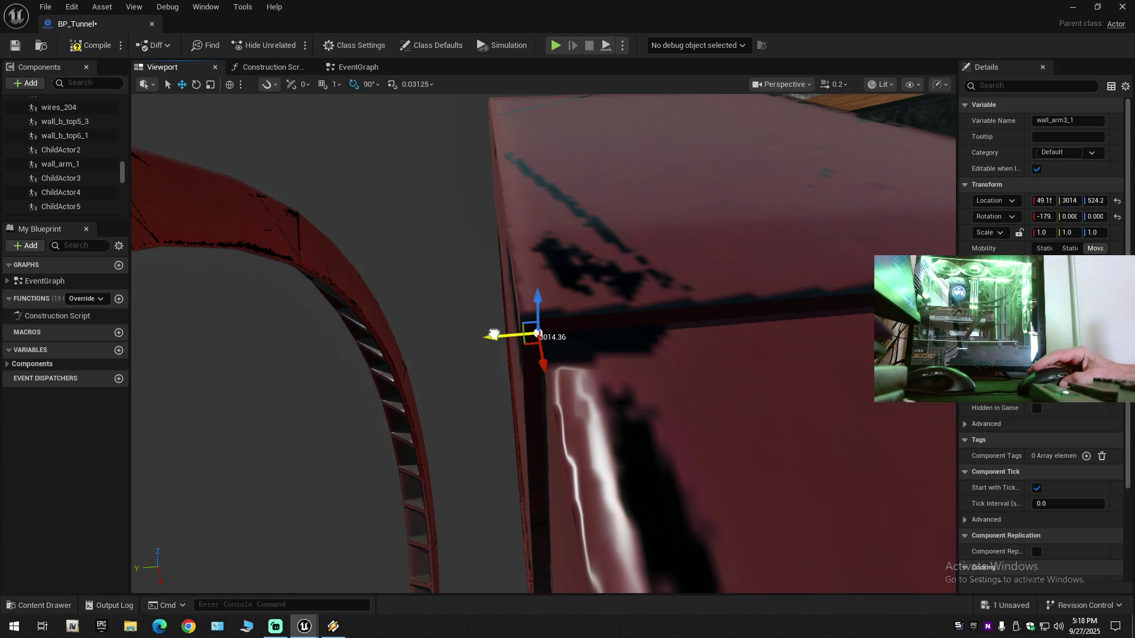
pyautogui.moveTo(494, 335); pyautogui.dragTo(494, 334)
pyautogui.moveTo(618, 335); pyautogui.dragTo(618, 378)
pyautogui.moveTo(202, 299)
pyautogui.mouseDown()
pyautogui.moveTo(203, 314)
pyautogui.moveTo(208, 272)
pyautogui.mouseUp()
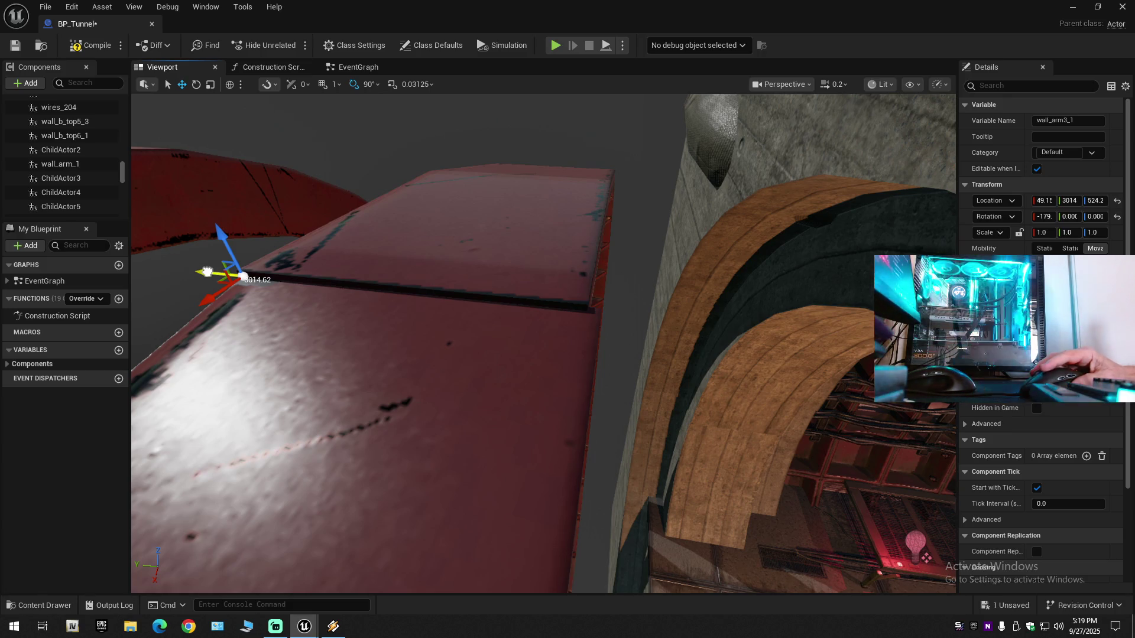
pyautogui.moveTo(206, 272); pyautogui.dragTo(209, 272)
# Step: Fly close to the arm and raise wall_arm3_1 from Z 524.2 to 524.5
pyautogui.press('f')
pyautogui.scroll(-1, 544, 342)
pyautogui.press('w')
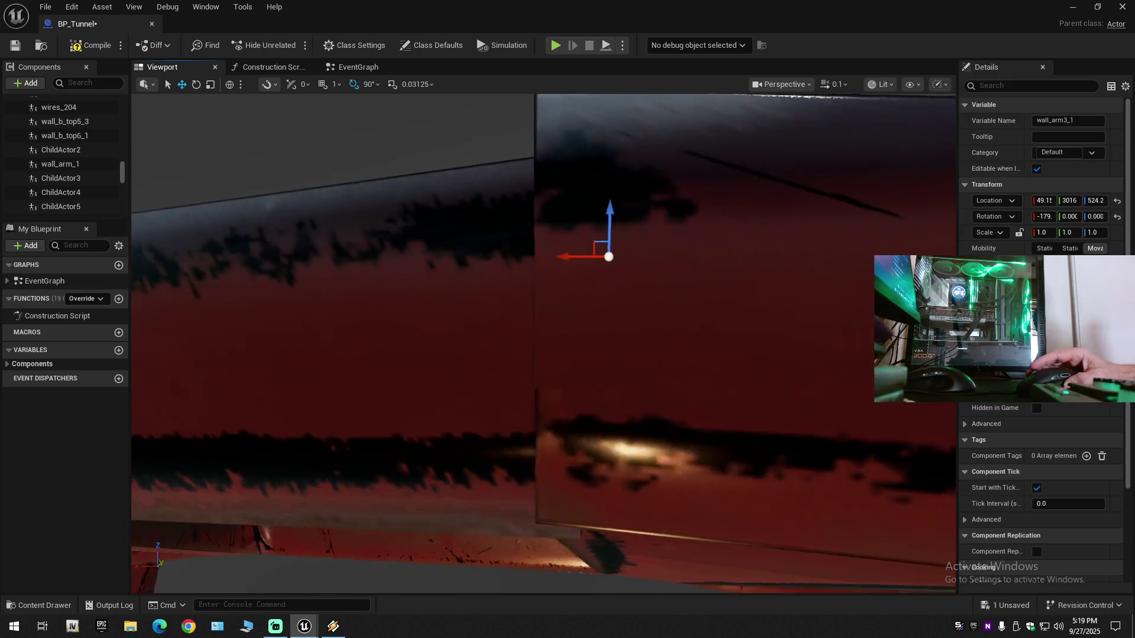
pyautogui.press('s')
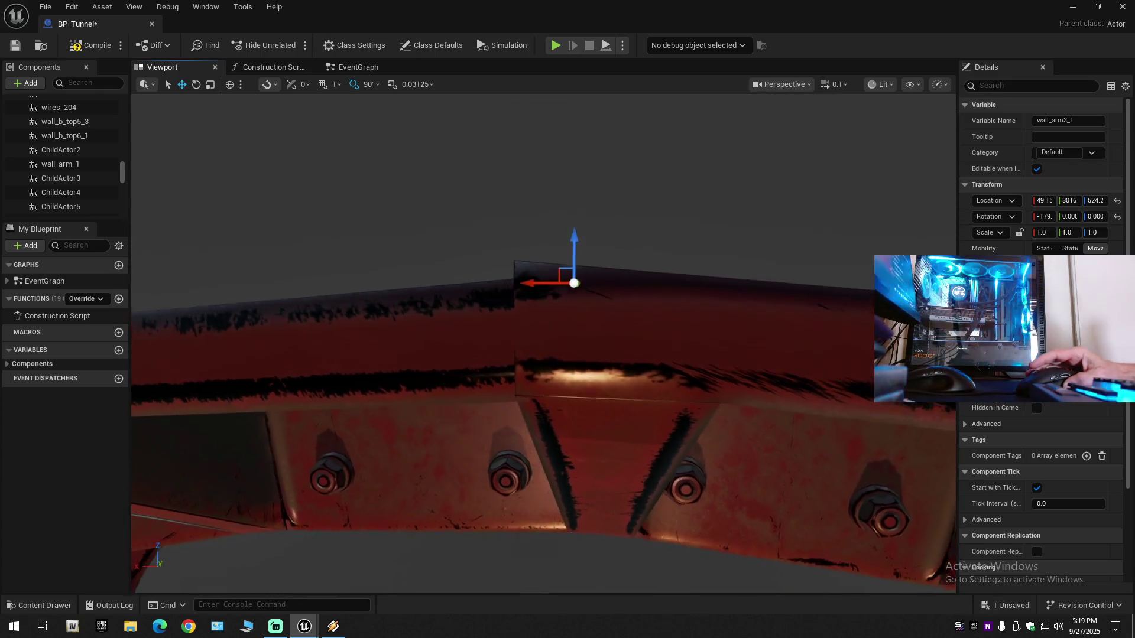
pyautogui.moveTo(508, 254); pyautogui.dragTo(508, 254)
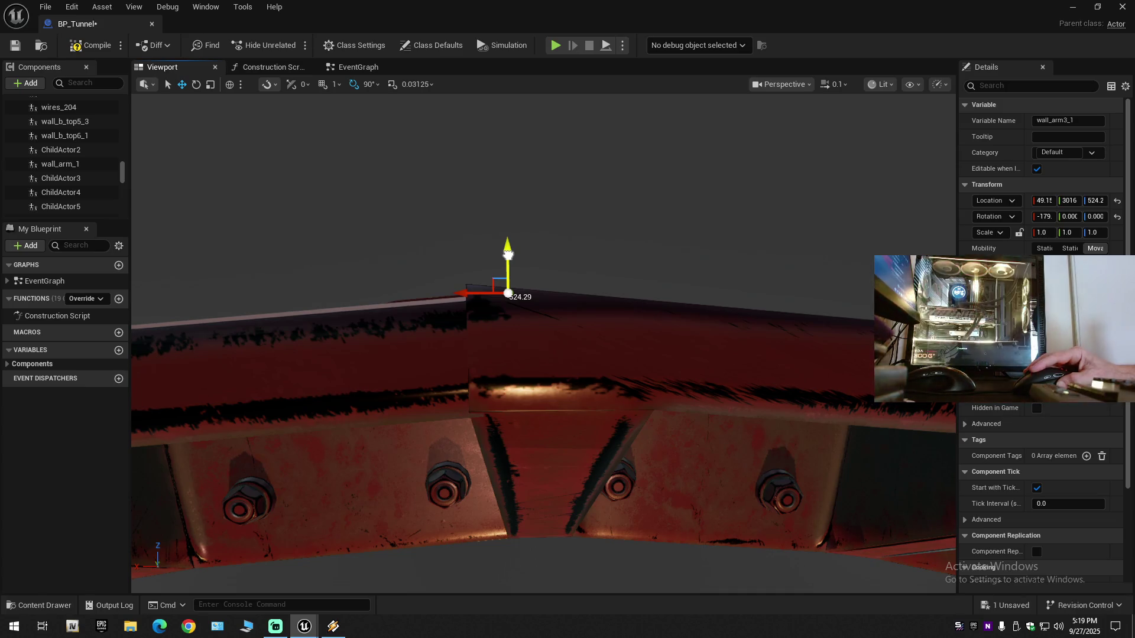
pyautogui.moveTo(508, 254); pyautogui.dragTo(508, 252)
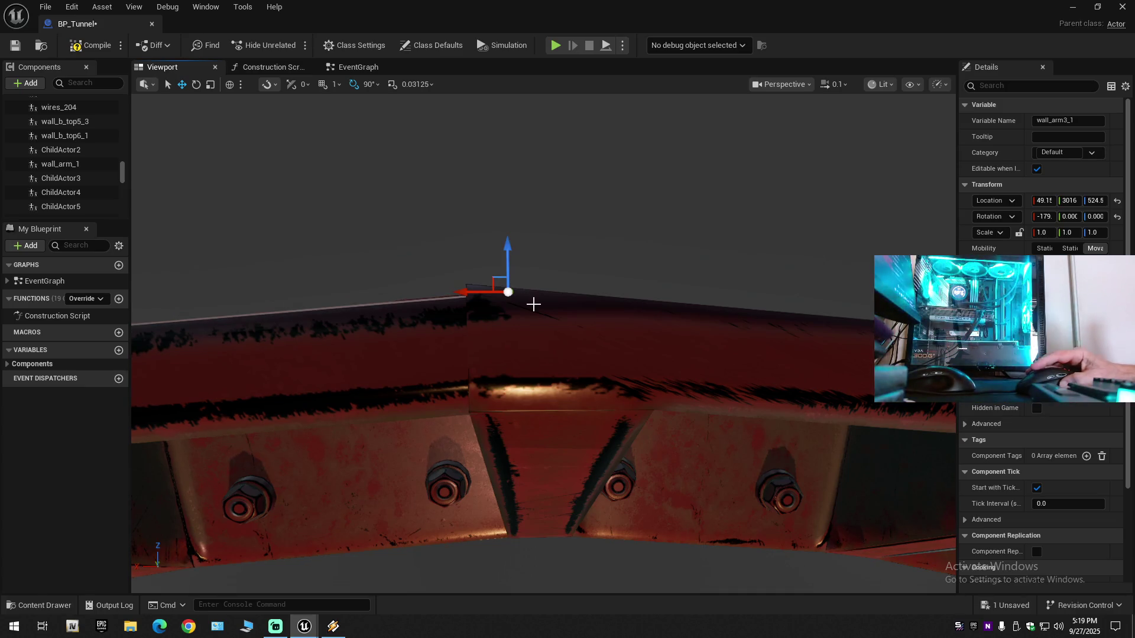
pyautogui.moveTo(466, 290); pyautogui.dragTo(466, 290)
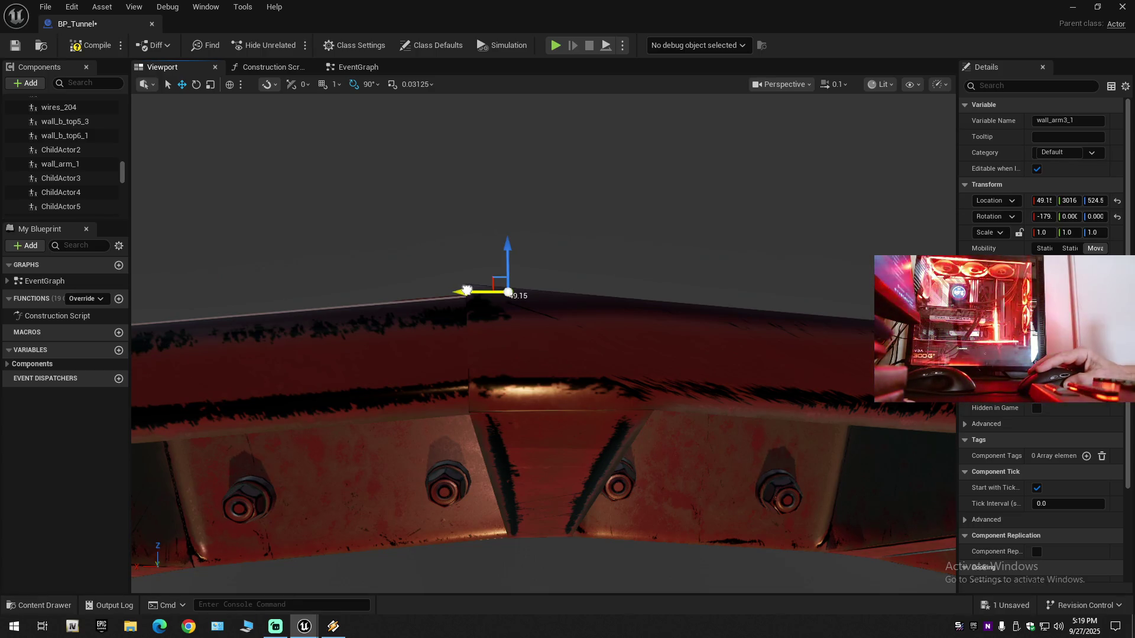
# Step: Swing the view up to the ceiling arches and select the wall_arm5_1 ring segment
pyautogui.moveTo(499, 357)
pyautogui.mouseDown()
pyautogui.moveTo(543, 260)
pyautogui.moveTo(588, 215)
pyautogui.moveTo(451, 374)
pyautogui.mouseUp()
pyautogui.scroll(-1, 570, 233)
pyautogui.scroll(1, 588, 216)
pyautogui.click(451, 374)
# Step: Reframe the viewport into a wide view looking down the tunnel
pyautogui.moveTo(543, 342); pyautogui.dragTo(543, 320)
pyautogui.scroll(-2, 543, 337)
pyautogui.scroll(1, 544, 325)
pyautogui.scroll(3, 477, 388)
pyautogui.moveTo(478, 390); pyautogui.dragTo(479, 383)
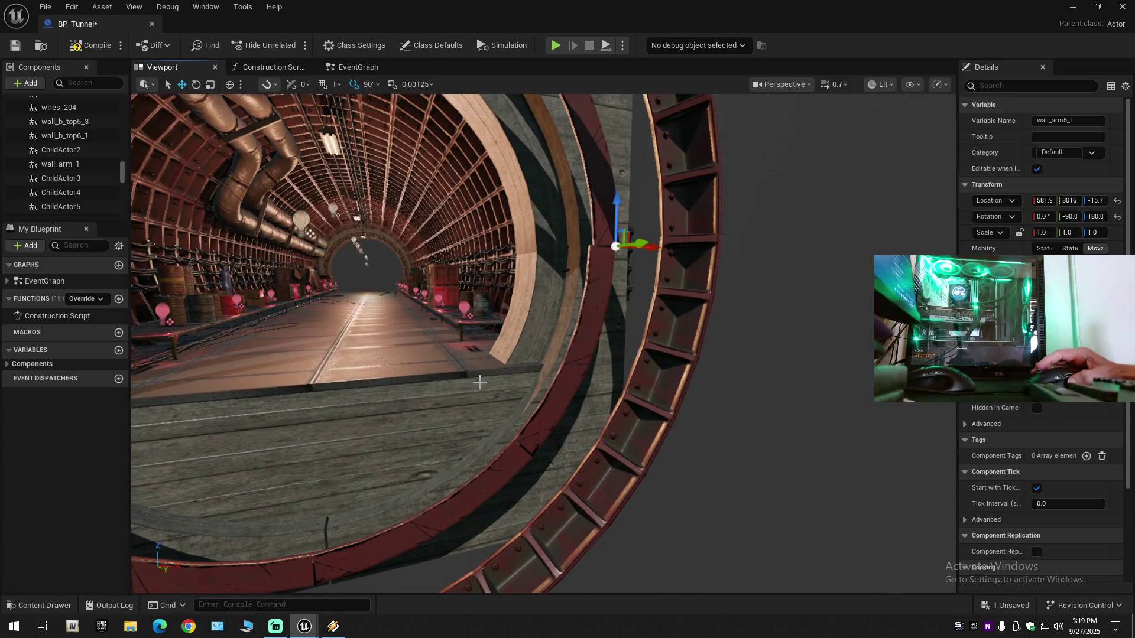
pyautogui.moveTo(687, 293); pyautogui.dragTo(673, 281)
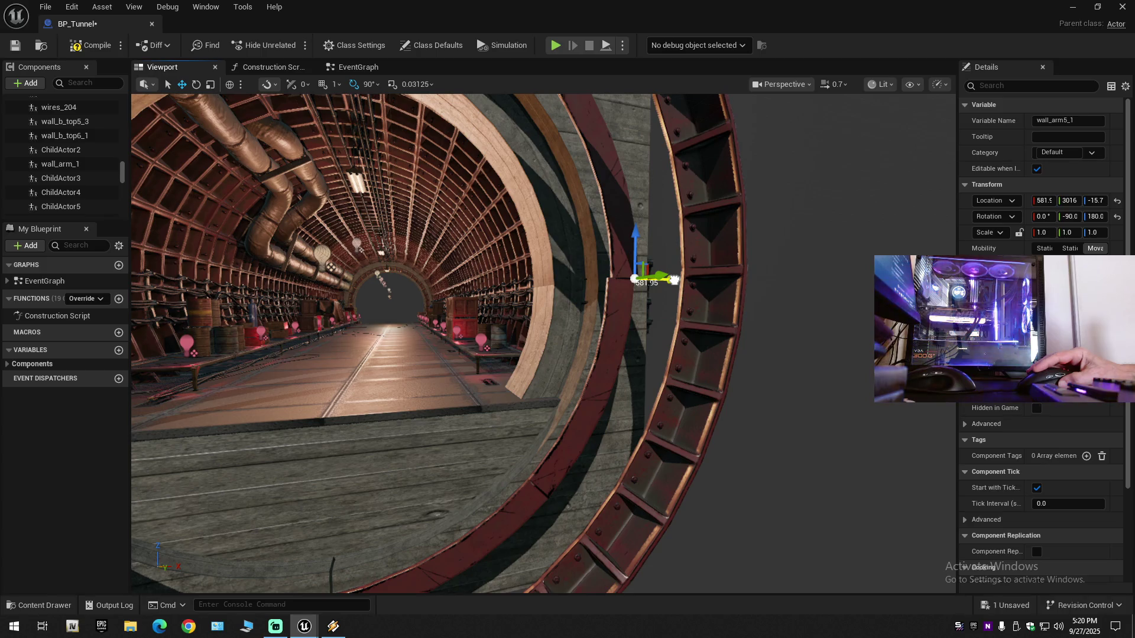
# Step: Push wall_arm5_1 outward along X to about 607, undoing an overshoot with Ctrl+Z
pyautogui.moveTo(673, 280); pyautogui.dragTo(671, 286)
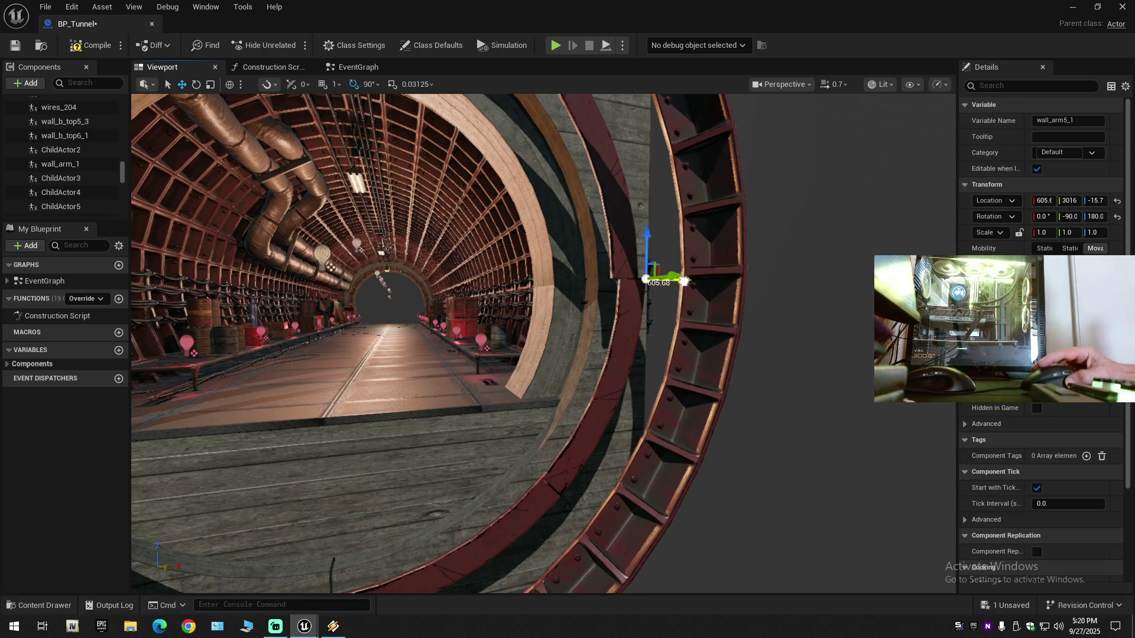
pyautogui.moveTo(684, 281)
pyautogui.mouseDown()
pyautogui.moveTo(695, 277)
pyautogui.moveTo(668, 290)
pyautogui.mouseUp()
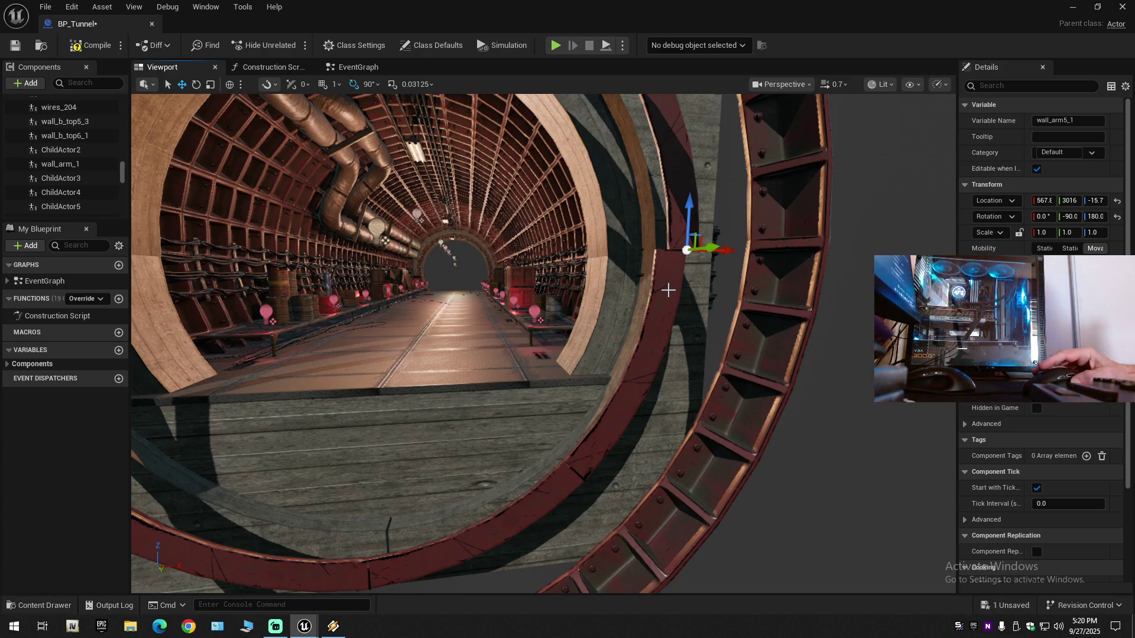
pyautogui.hotkey('ctrl', 'z')
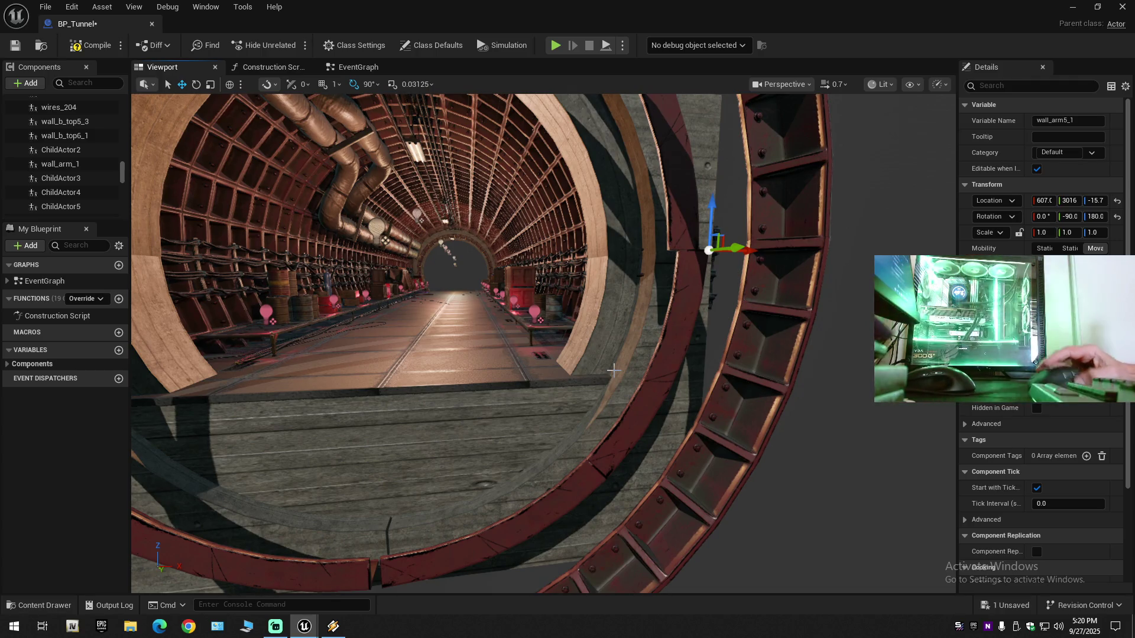
pyautogui.click(333, 625)
# Step: Scroll the Winamp playlist and play track 126
pyautogui.scroll(9, 870, 325)
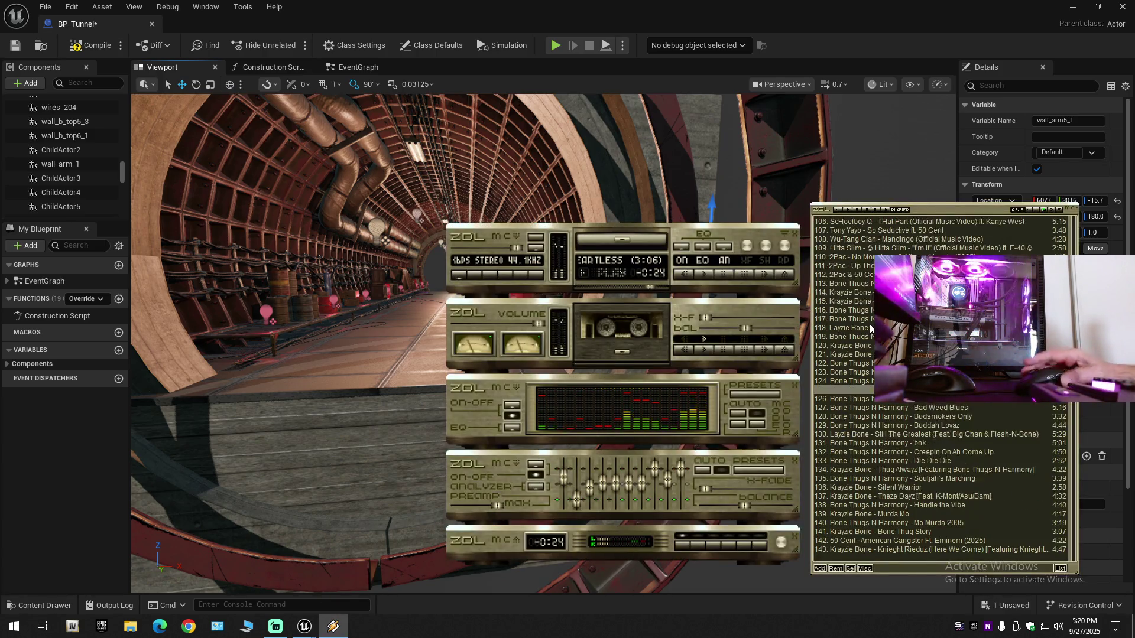
pyautogui.scroll(8, 889, 404)
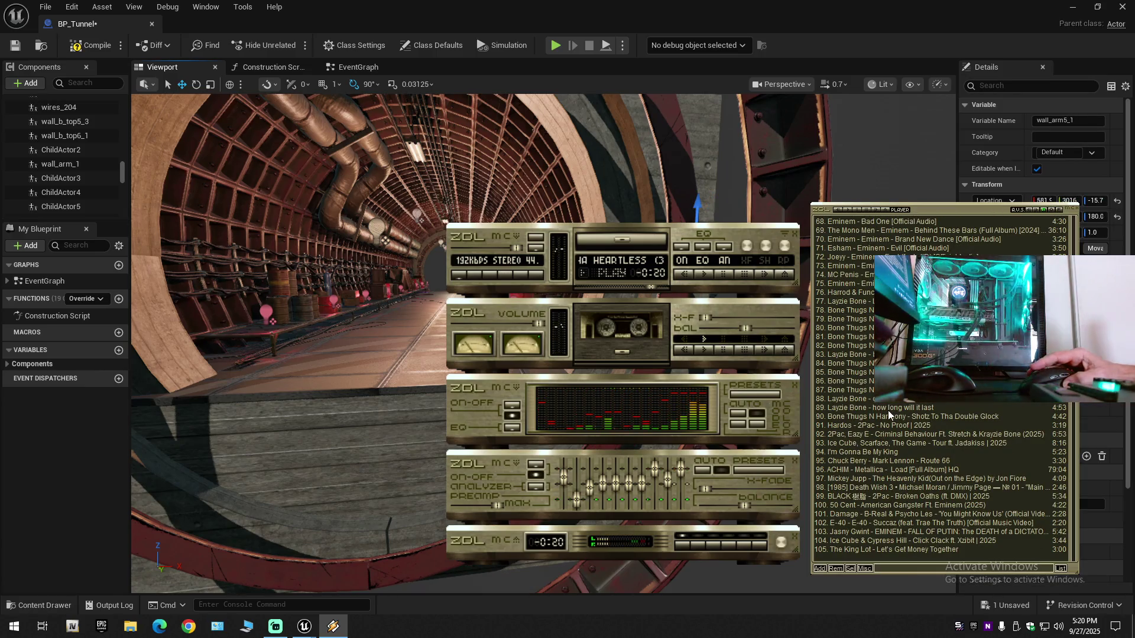
pyautogui.scroll(-3, 888, 412)
pyautogui.scroll(-3, 888, 413)
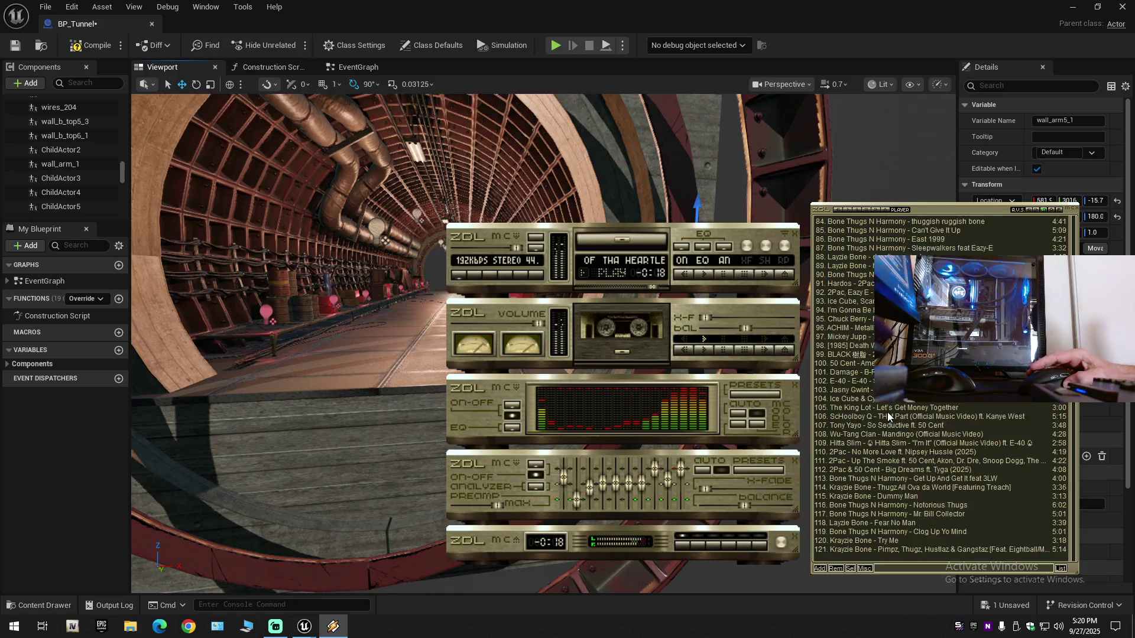
pyautogui.scroll(-6, 888, 413)
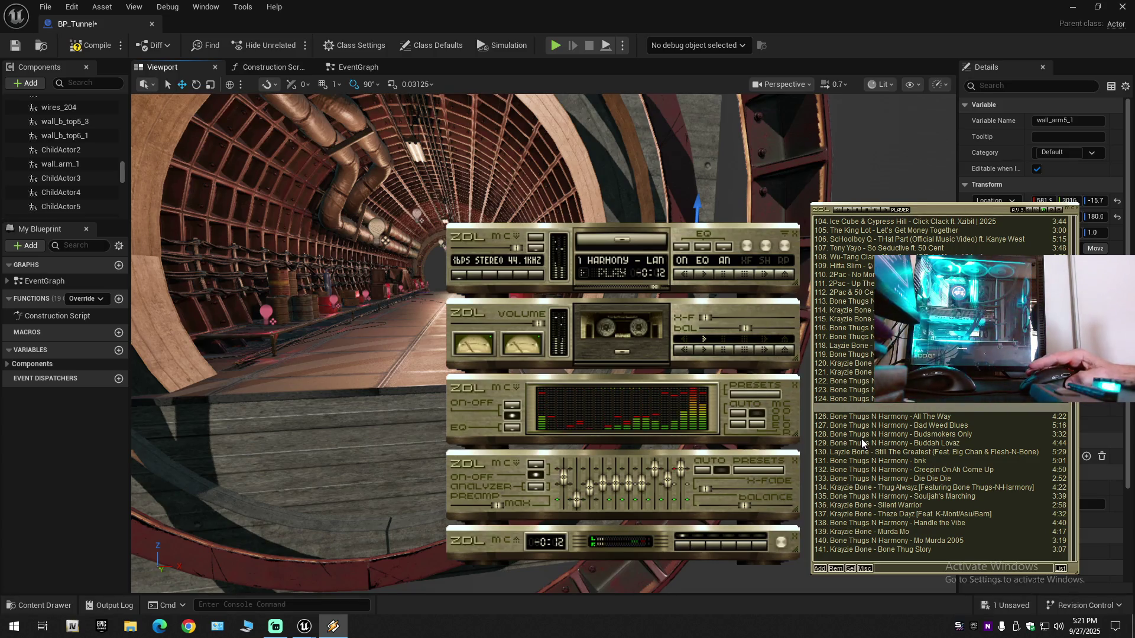
pyautogui.scroll(-3, 860, 438)
pyautogui.scroll(-2, 861, 440)
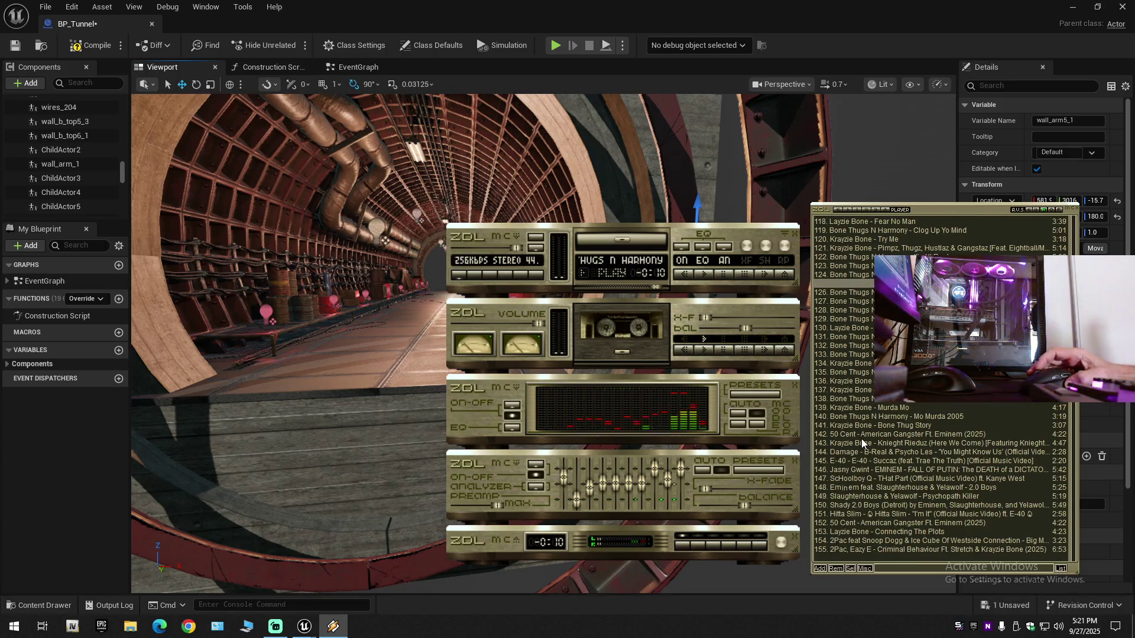
pyautogui.doubleClick(866, 292)
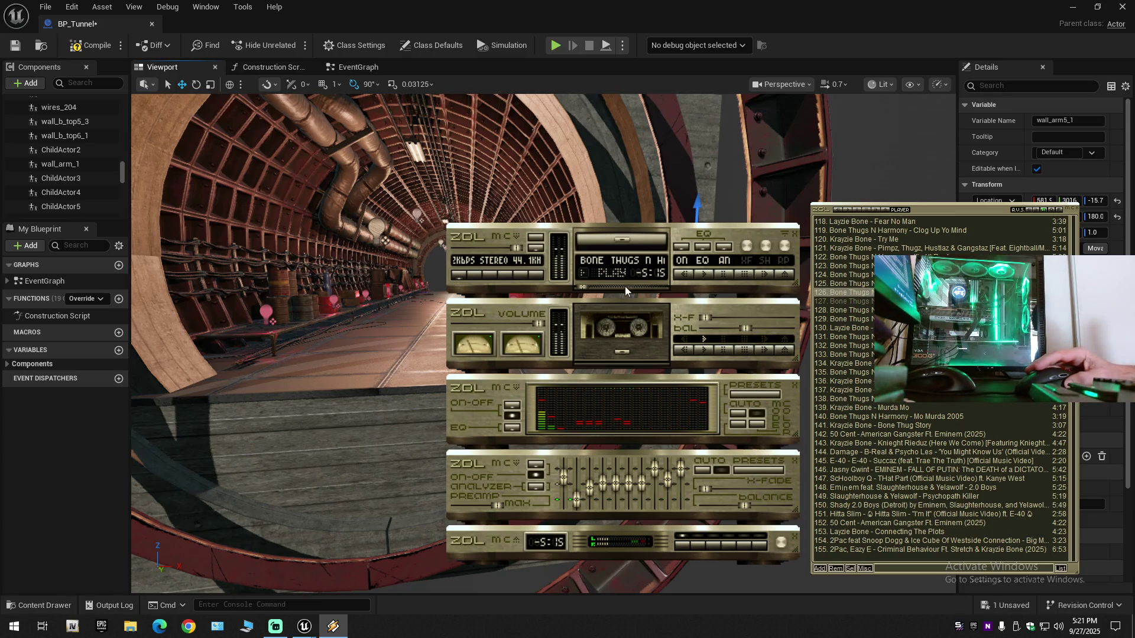
# Step: Seek through the track, then play an Eazy E & Dirty Red track further down the playlist
pyautogui.click(591, 290)
pyautogui.click(593, 288)
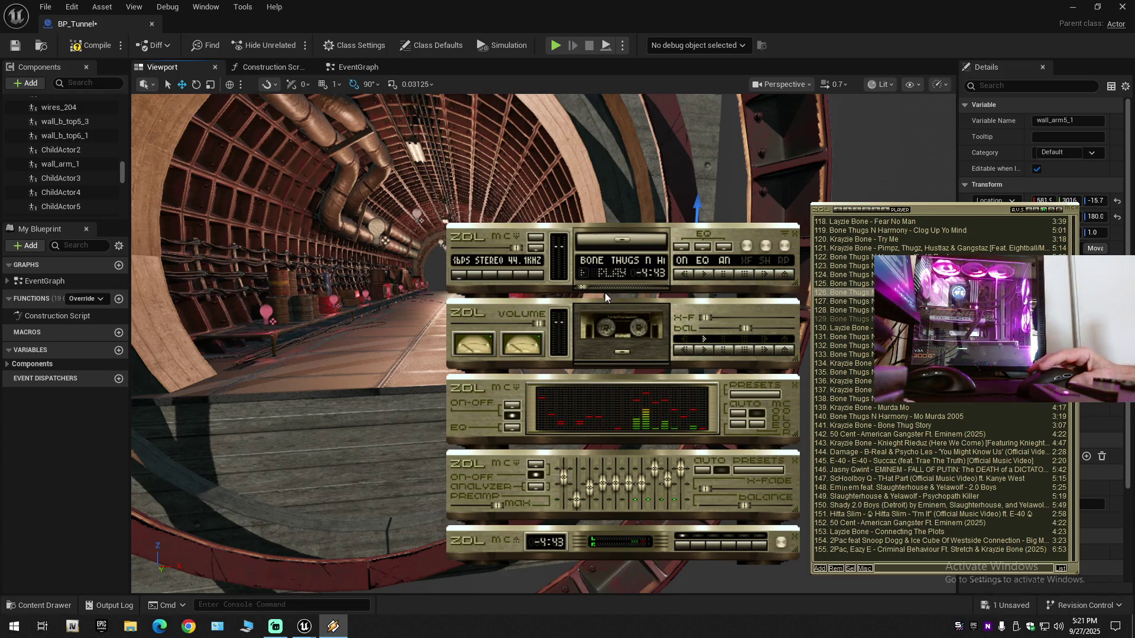
pyautogui.click(598, 286)
pyautogui.click(598, 286)
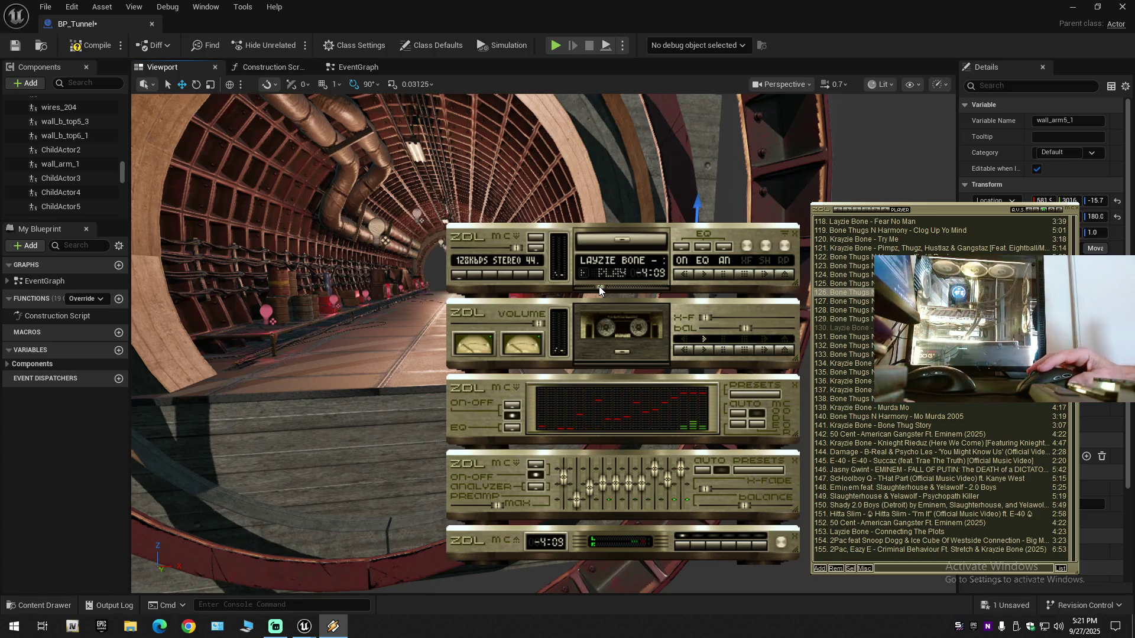
pyautogui.click(598, 286)
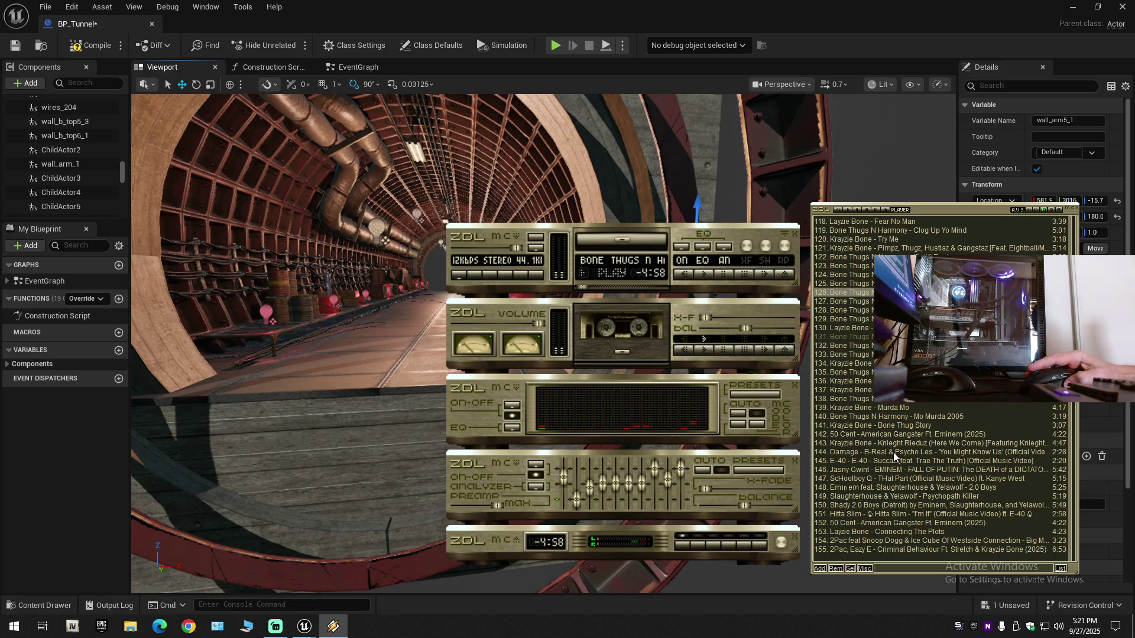
pyautogui.scroll(-9, 893, 452)
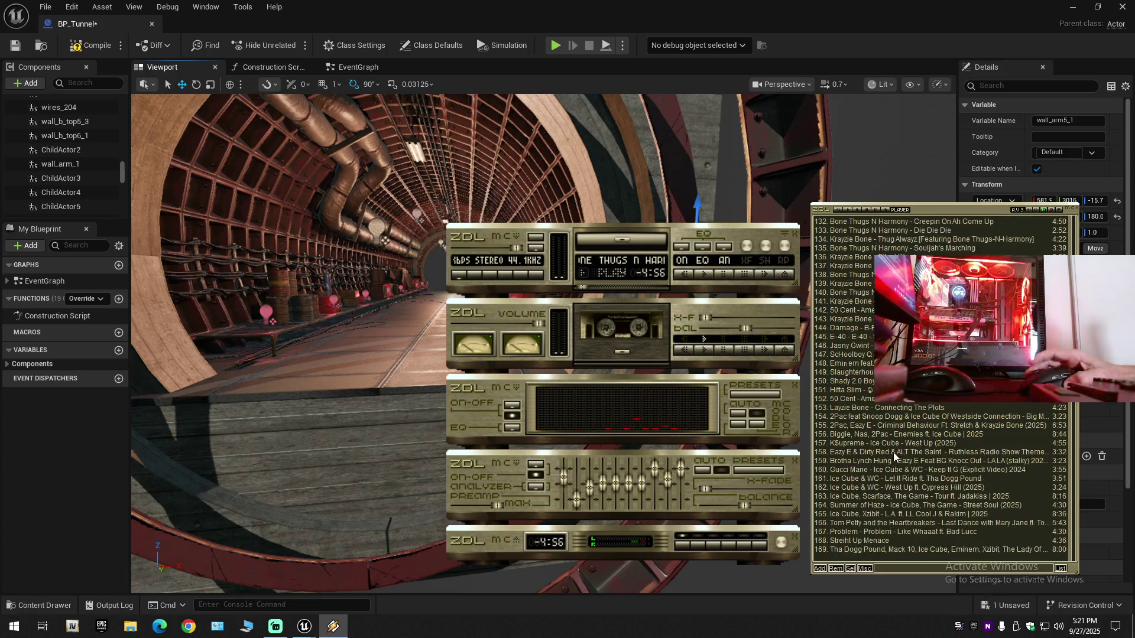
pyautogui.scroll(-1, 892, 453)
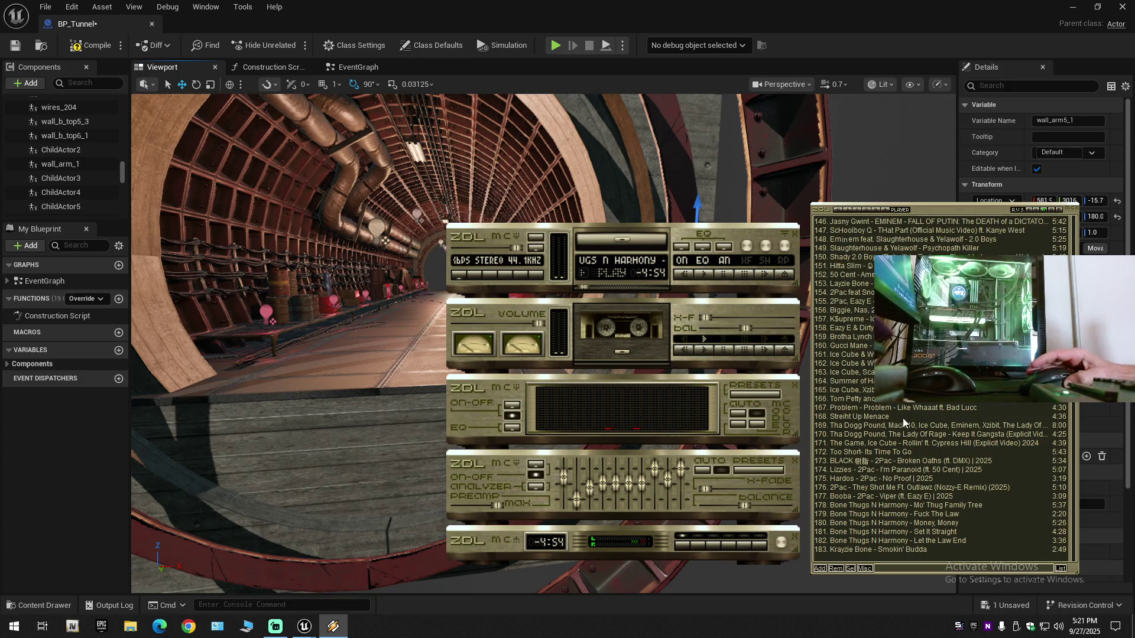
pyautogui.doubleClick(869, 330)
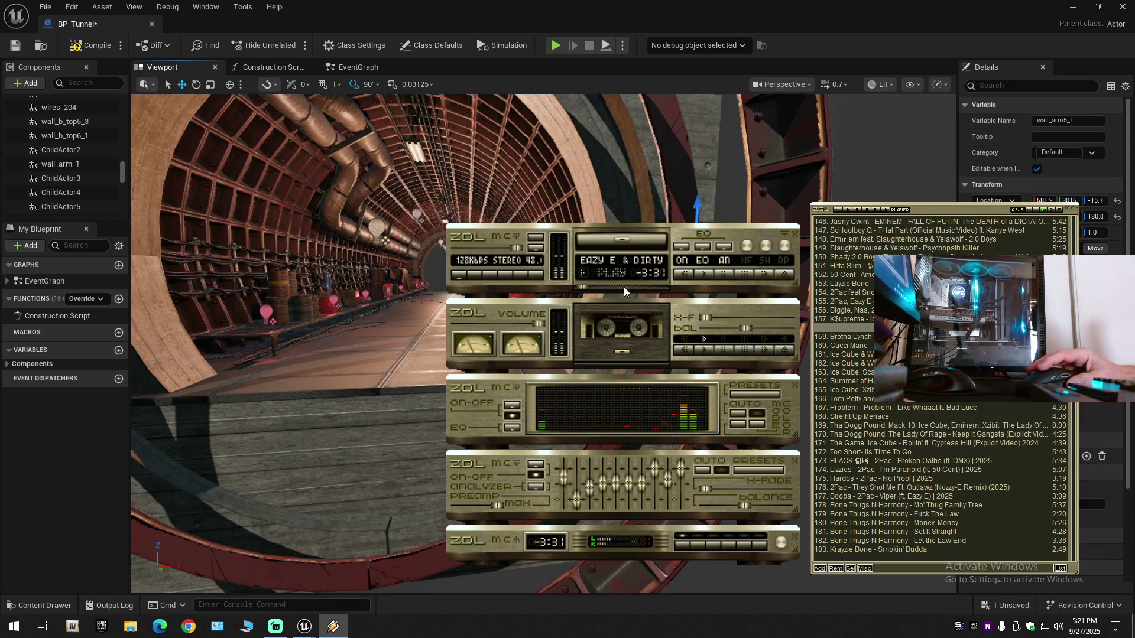
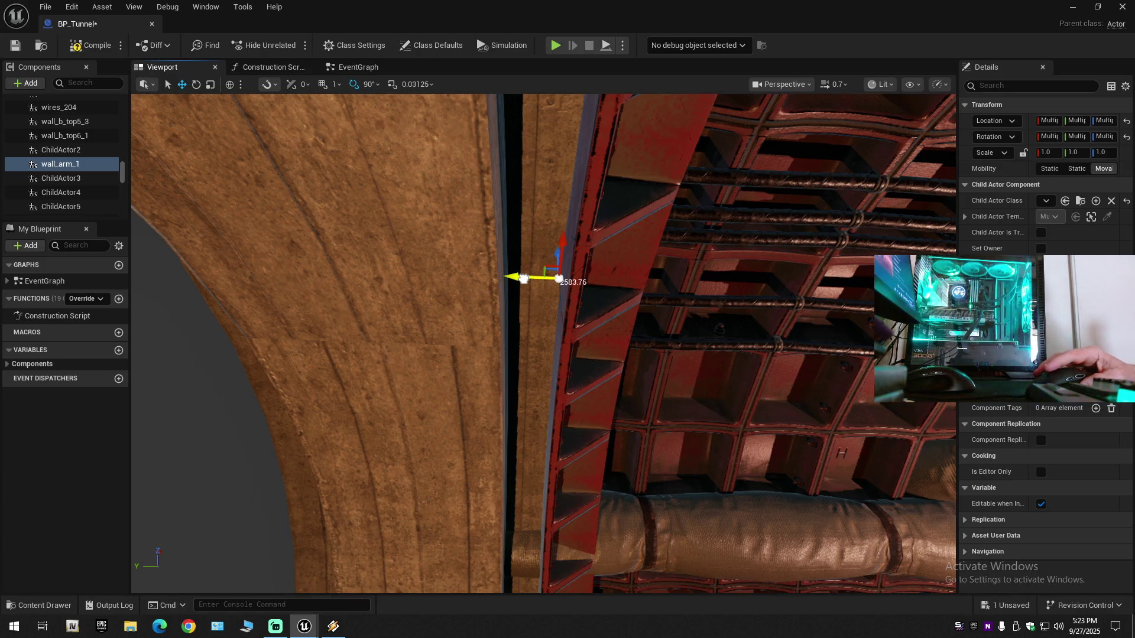
# Step: Drag wall_arm_1 along Y in small nudges until it sits flush against the red ring frame
pyautogui.moveTo(505, 279); pyautogui.dragTo(506, 279)
pyautogui.moveTo(557, 320); pyautogui.dragTo(556, 319)
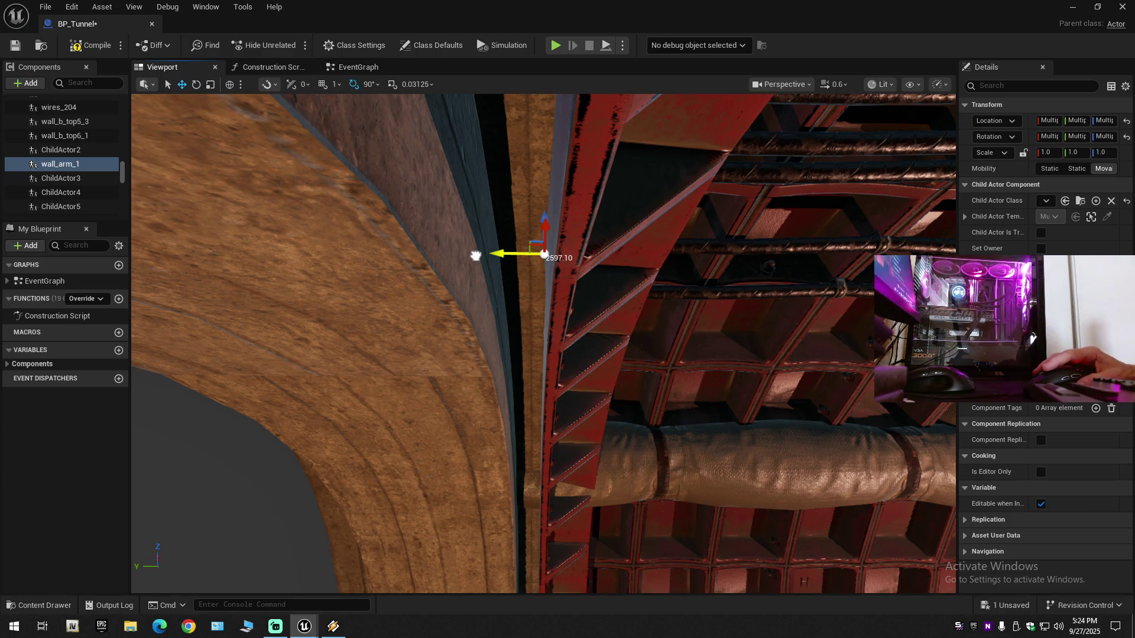
pyautogui.moveTo(476, 255); pyautogui.dragTo(507, 330)
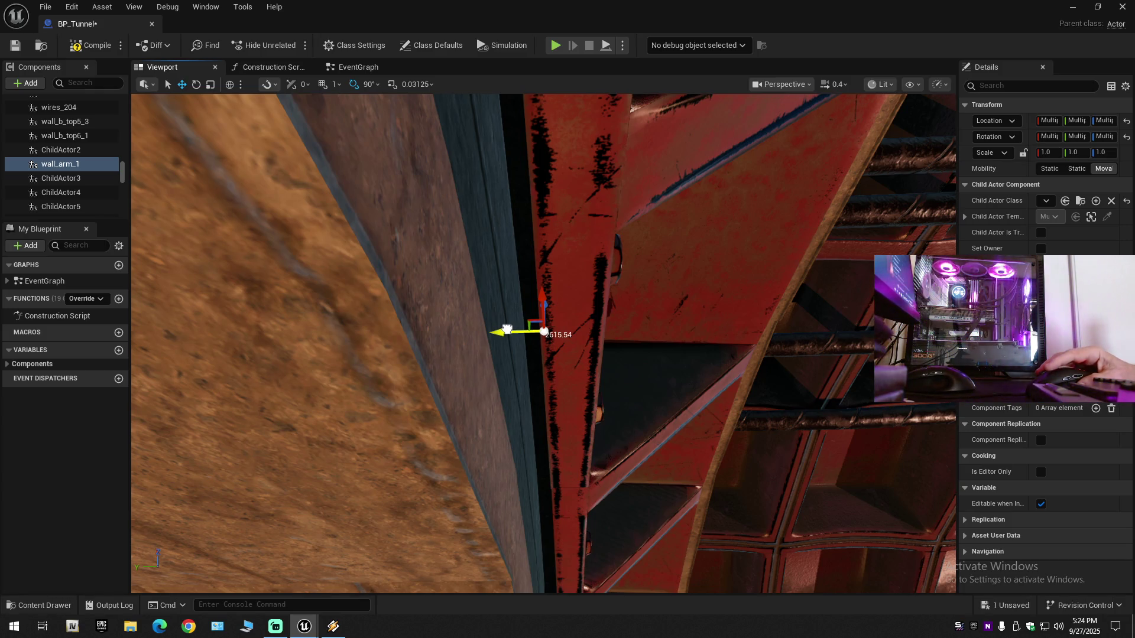
pyautogui.moveTo(507, 329); pyautogui.dragTo(491, 330)
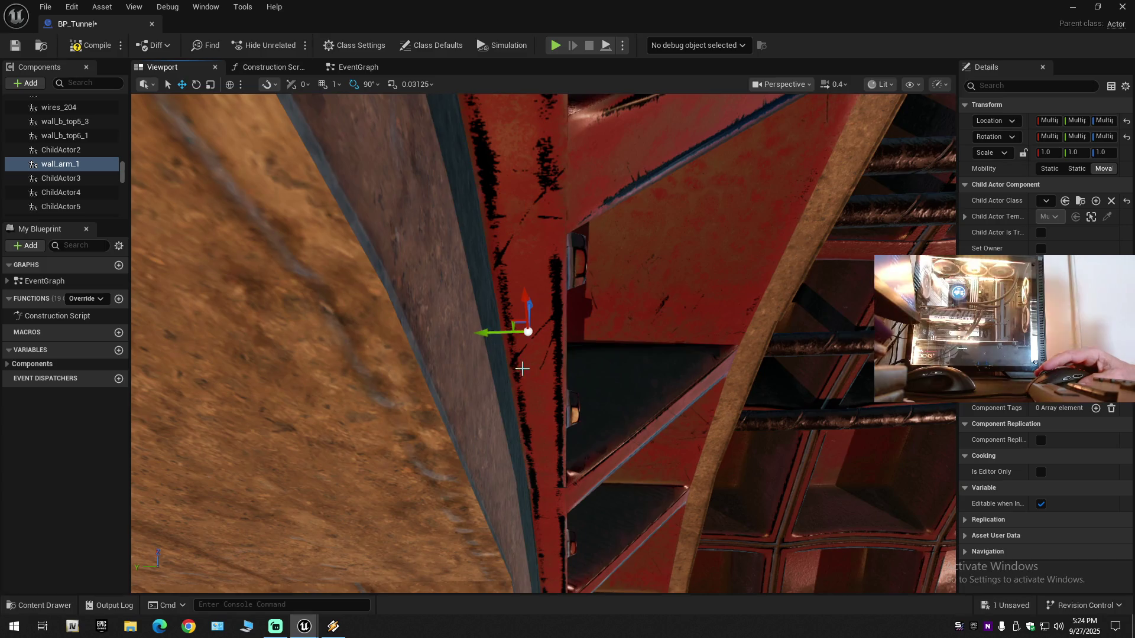
pyautogui.scroll(-1, 522, 367)
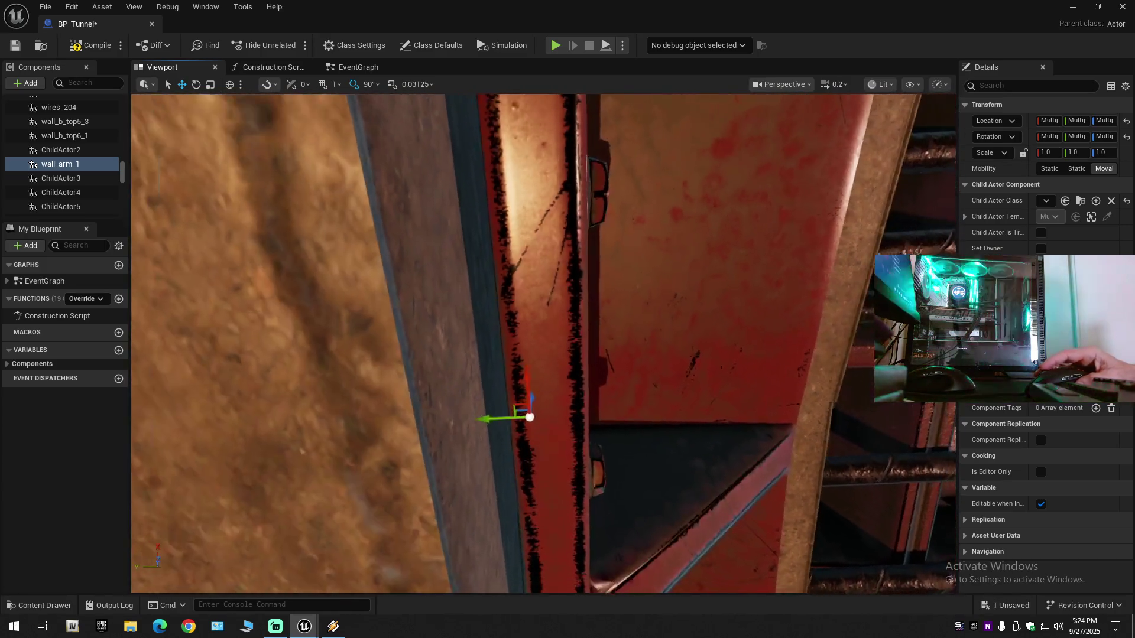
pyautogui.press('w')
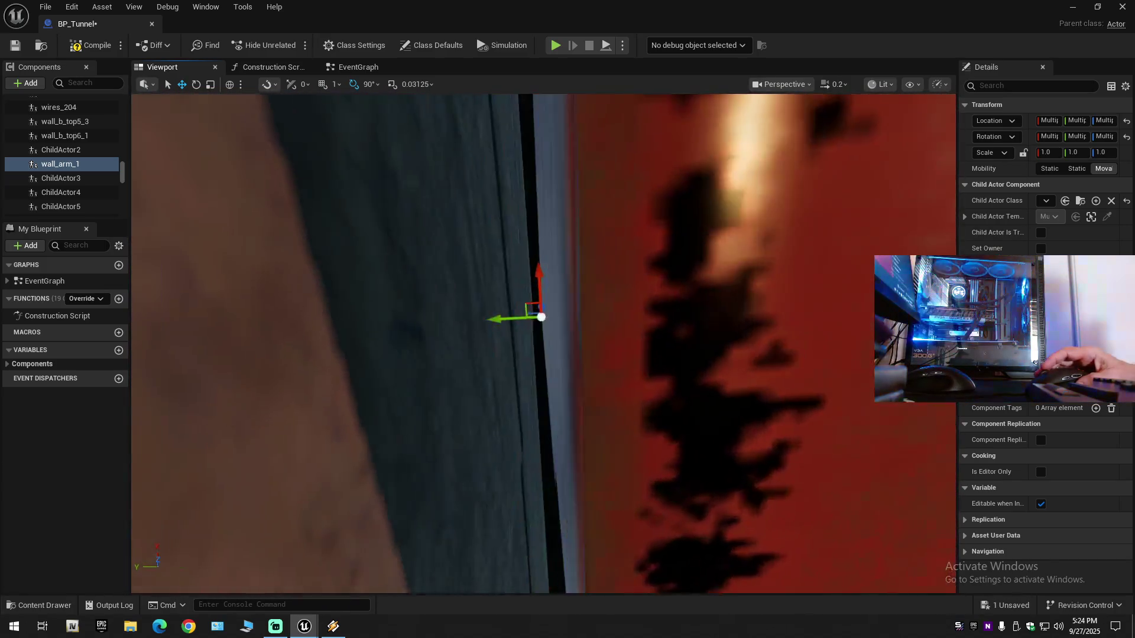
pyautogui.press('w')
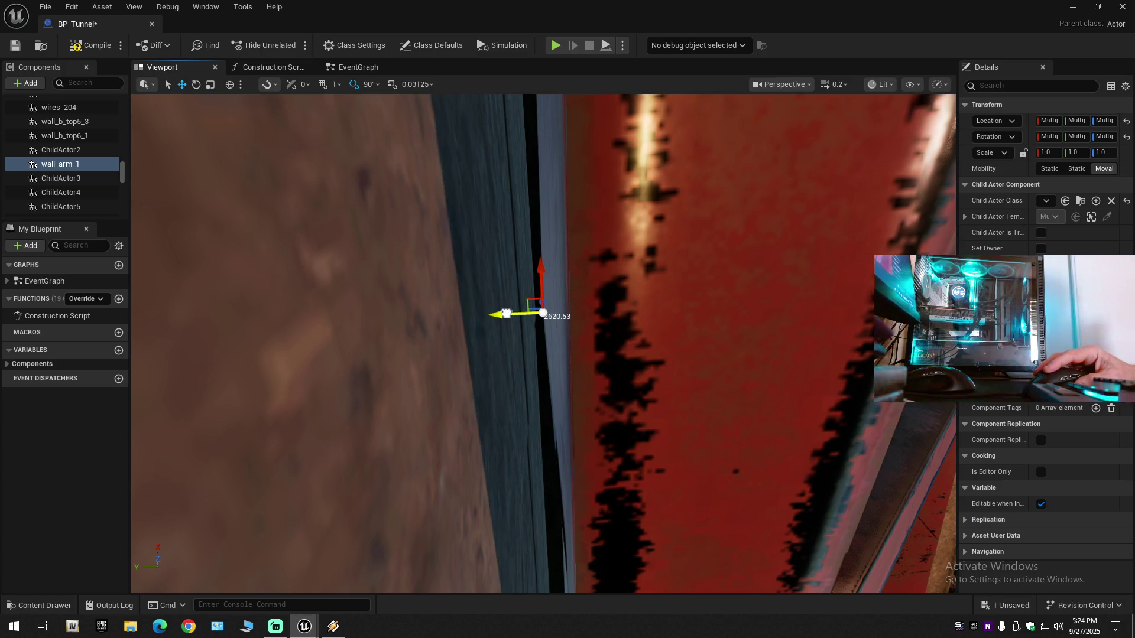
pyautogui.moveTo(506, 313); pyautogui.dragTo(504, 314)
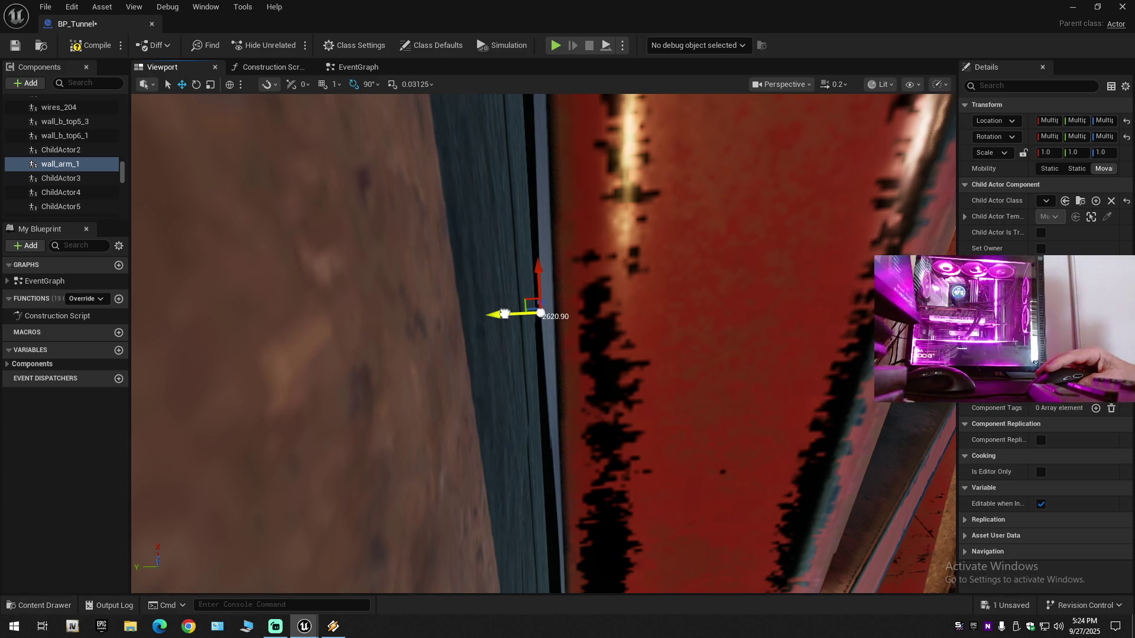
pyautogui.moveTo(504, 314); pyautogui.dragTo(480, 314)
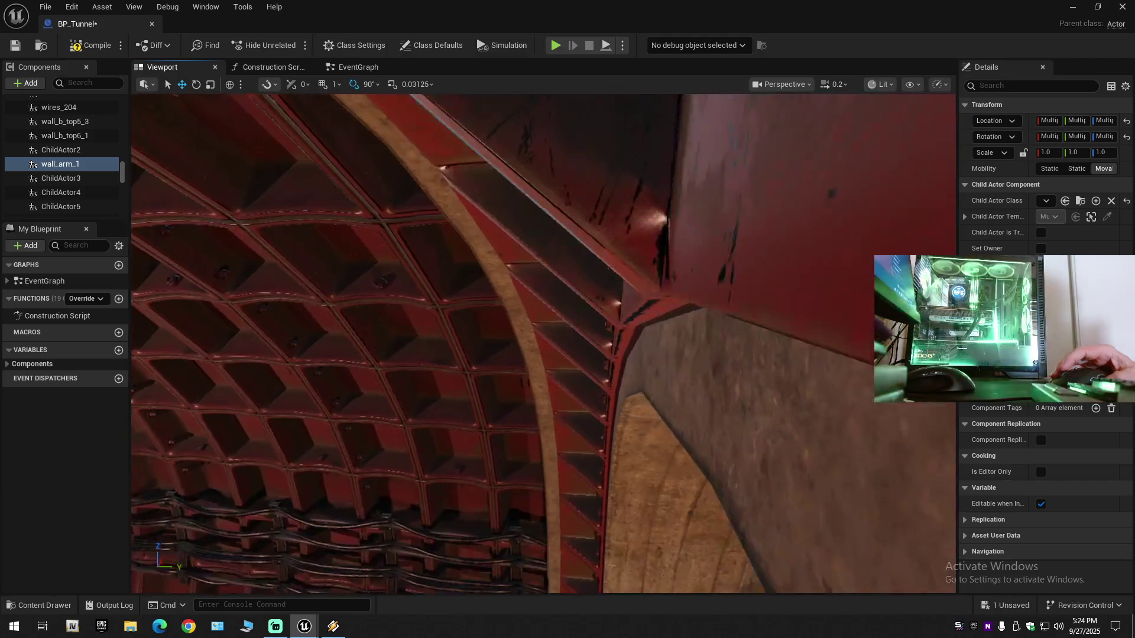
pyautogui.scroll(1, 544, 343)
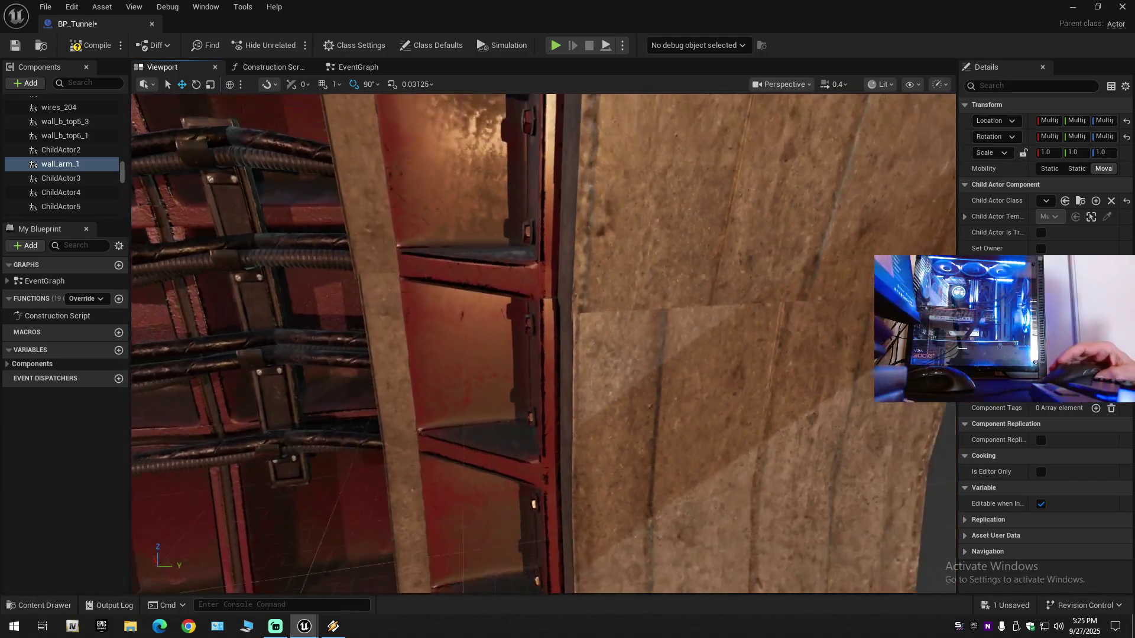
pyautogui.moveTo(544, 342); pyautogui.dragTo(517, 283)
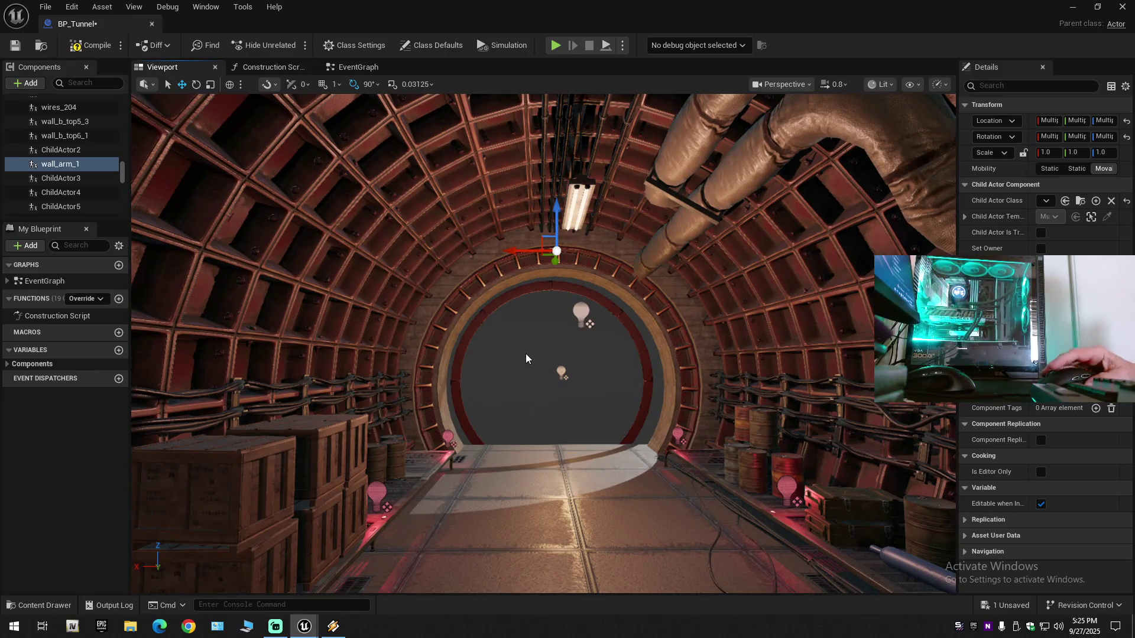
pyautogui.moveTo(544, 342)
pyautogui.mouseDown()
pyautogui.moveTo(596, 366)
pyautogui.moveTo(538, 319)
pyautogui.moveTo(591, 331)
pyautogui.mouseUp()
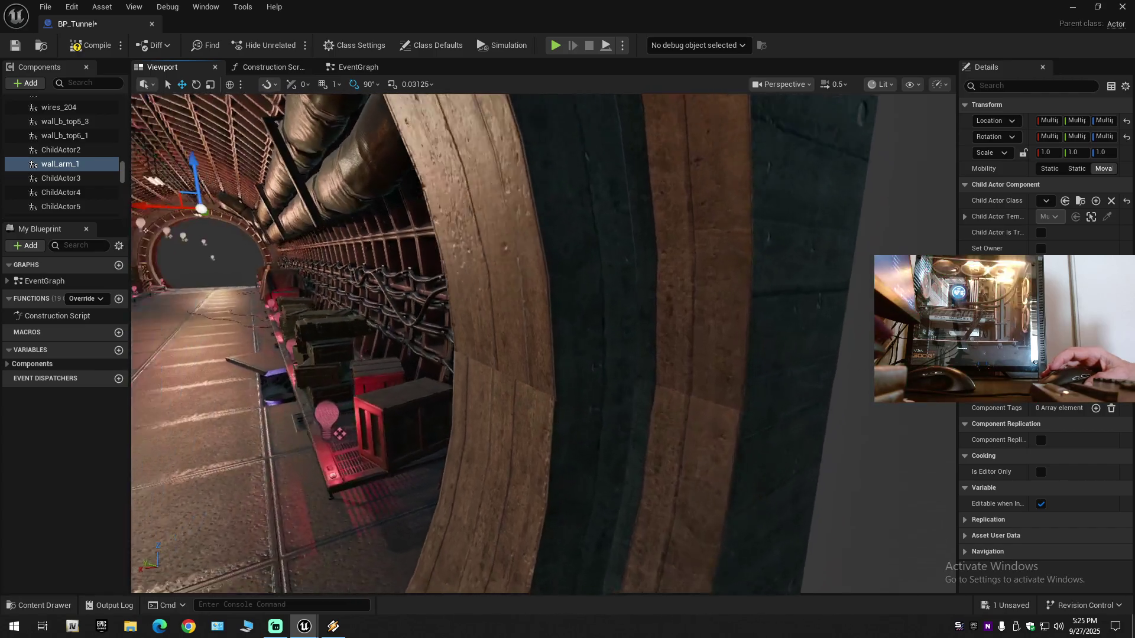
pyautogui.moveTo(544, 342)
pyautogui.mouseDown()
pyautogui.moveTo(450, 342)
pyautogui.moveTo(496, 296)
pyautogui.moveTo(414, 295)
pyautogui.moveTo(533, 352)
pyautogui.moveTo(805, 300)
pyautogui.moveTo(579, 292)
pyautogui.mouseUp()
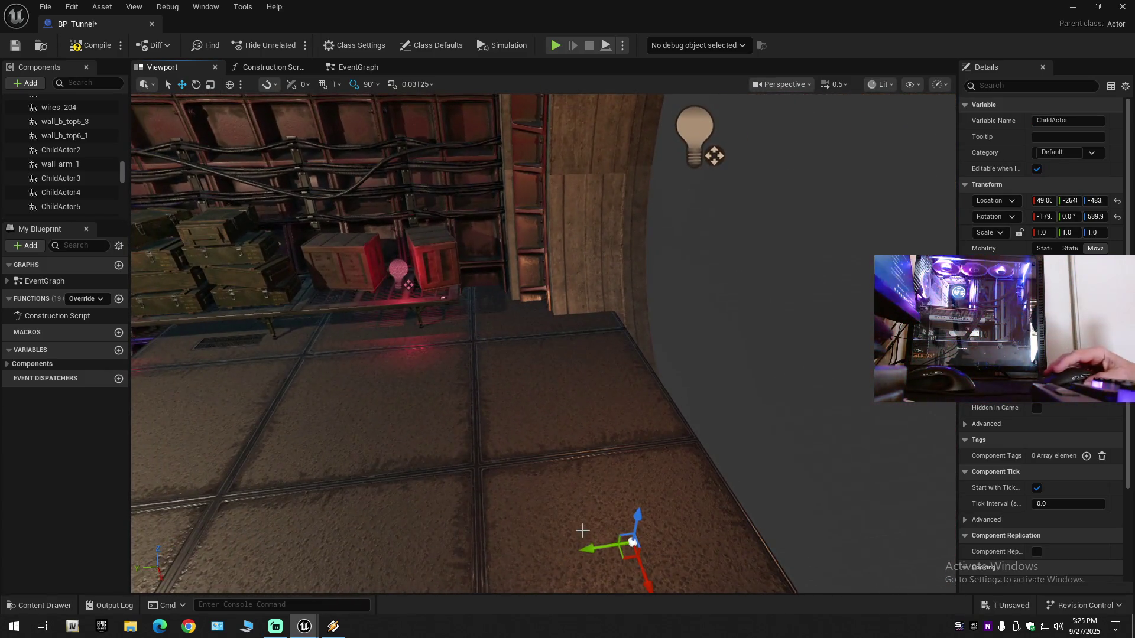
# Step: Fly around the dark end wall to inspect its seams and edges
pyautogui.moveTo(589, 549); pyautogui.dragTo(589, 550)
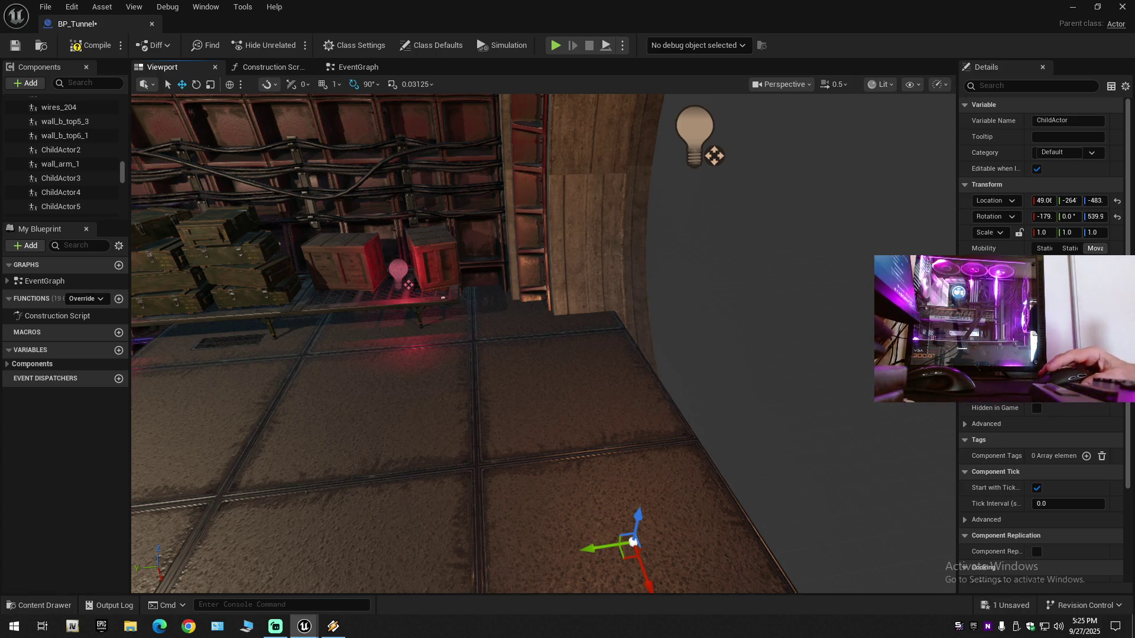
pyautogui.scroll(-1, 544, 343)
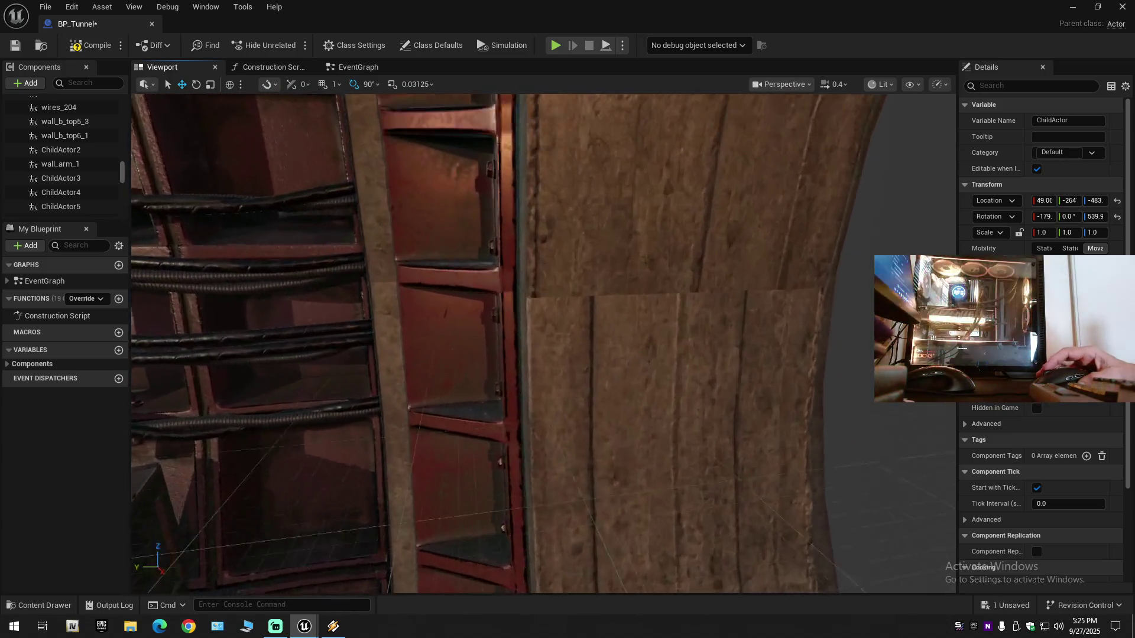
pyautogui.press('w')
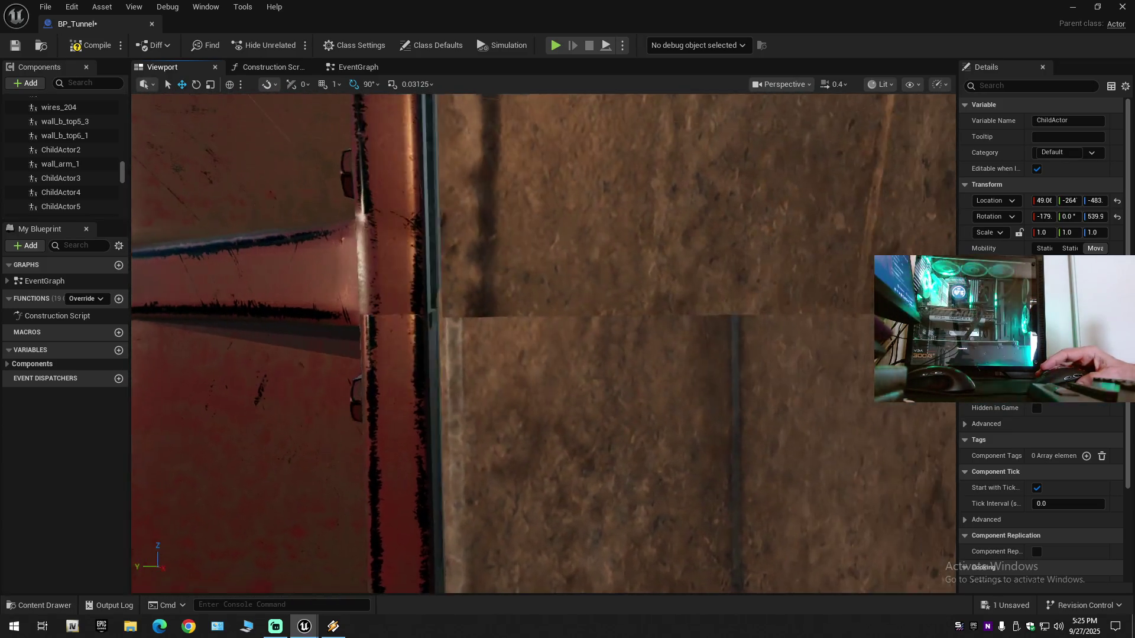
pyautogui.scroll(-1, 544, 343)
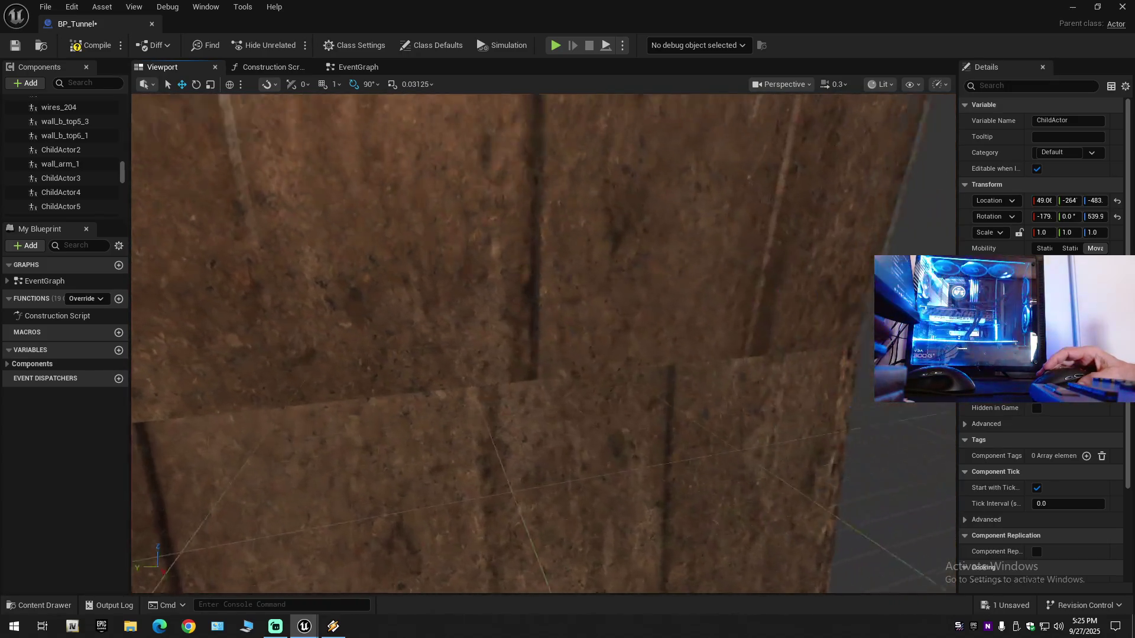
pyautogui.press('a')
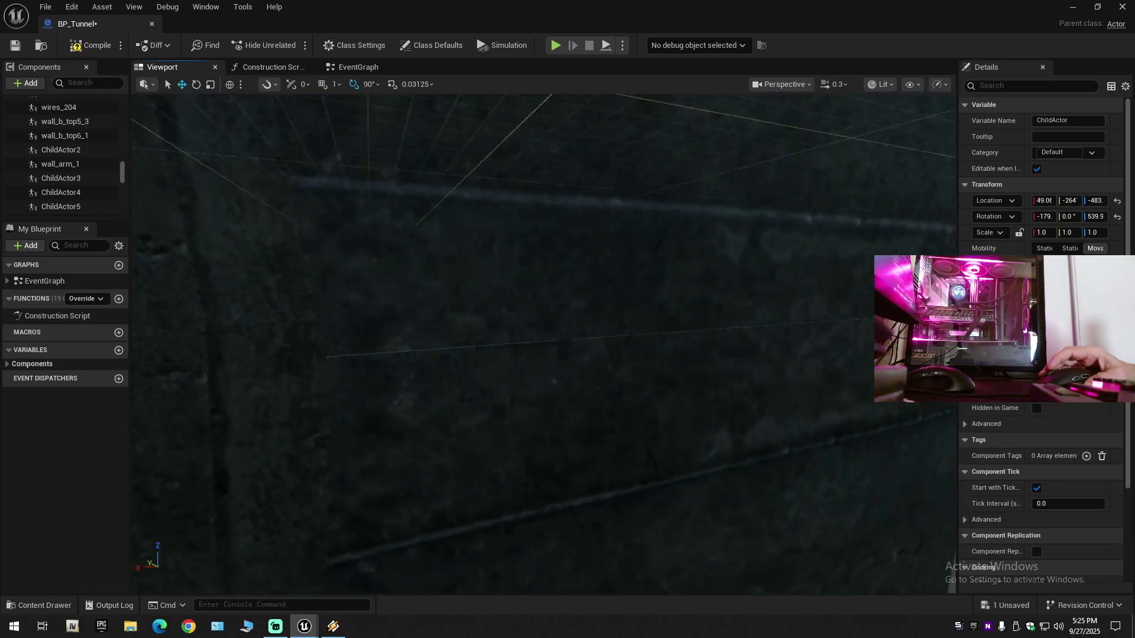
pyautogui.press('a')
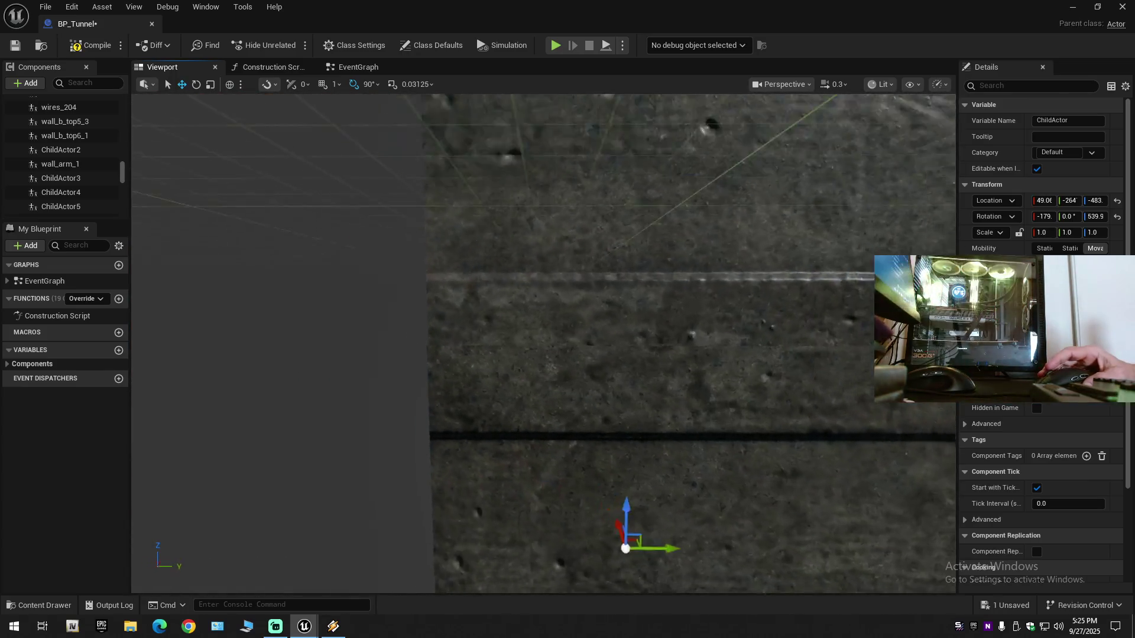
pyautogui.press('a')
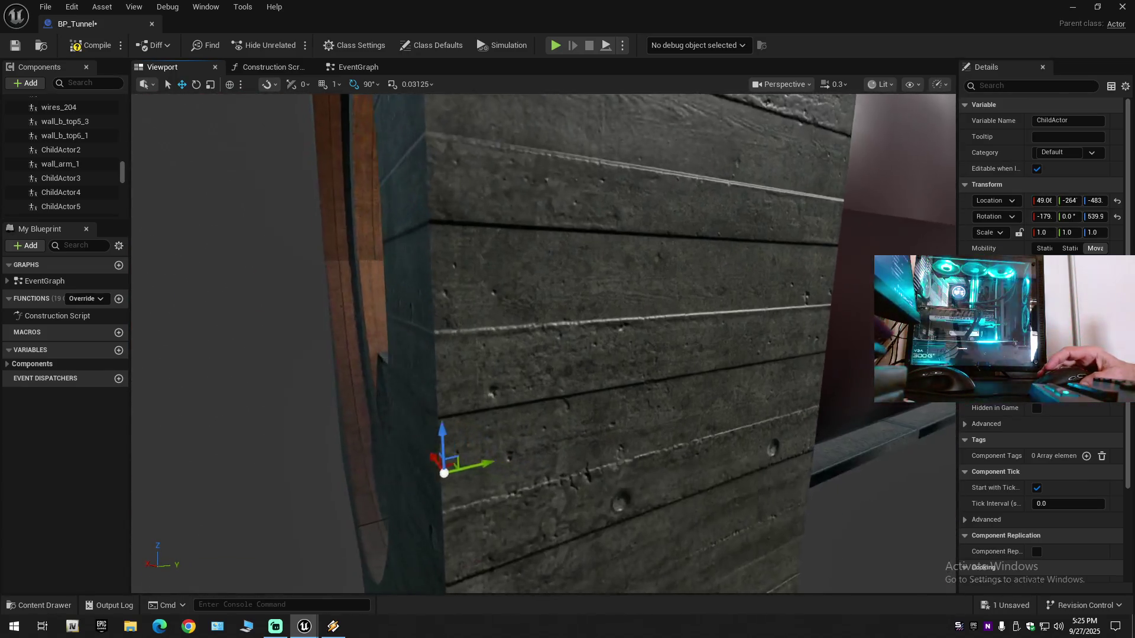
pyautogui.press('a')
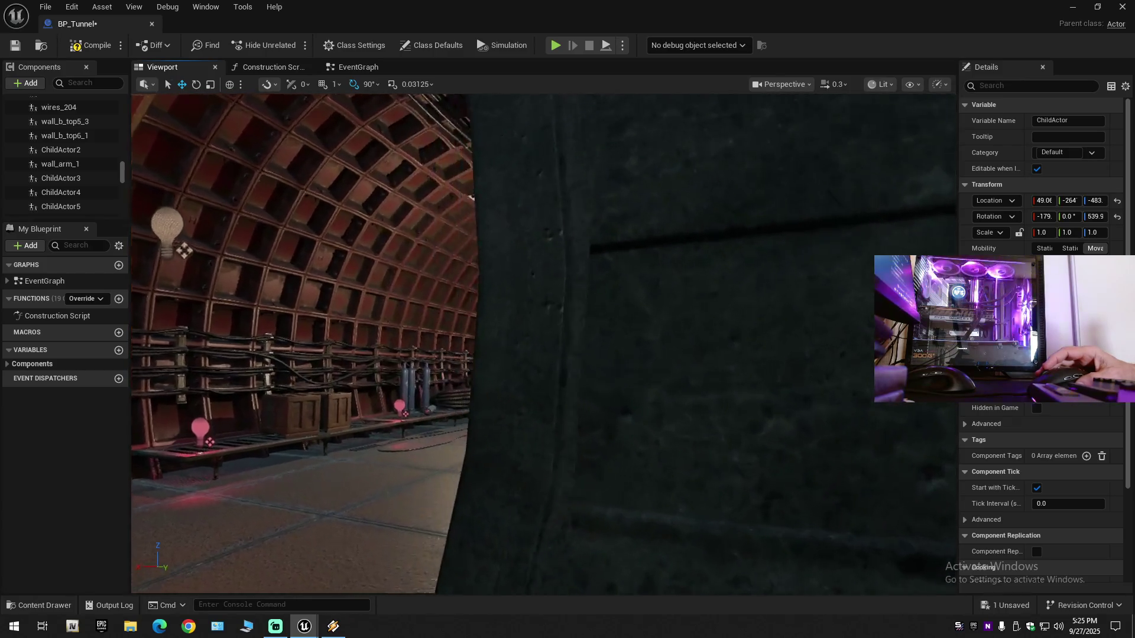
pyautogui.press('d')
pyautogui.scroll(1, 542, 343)
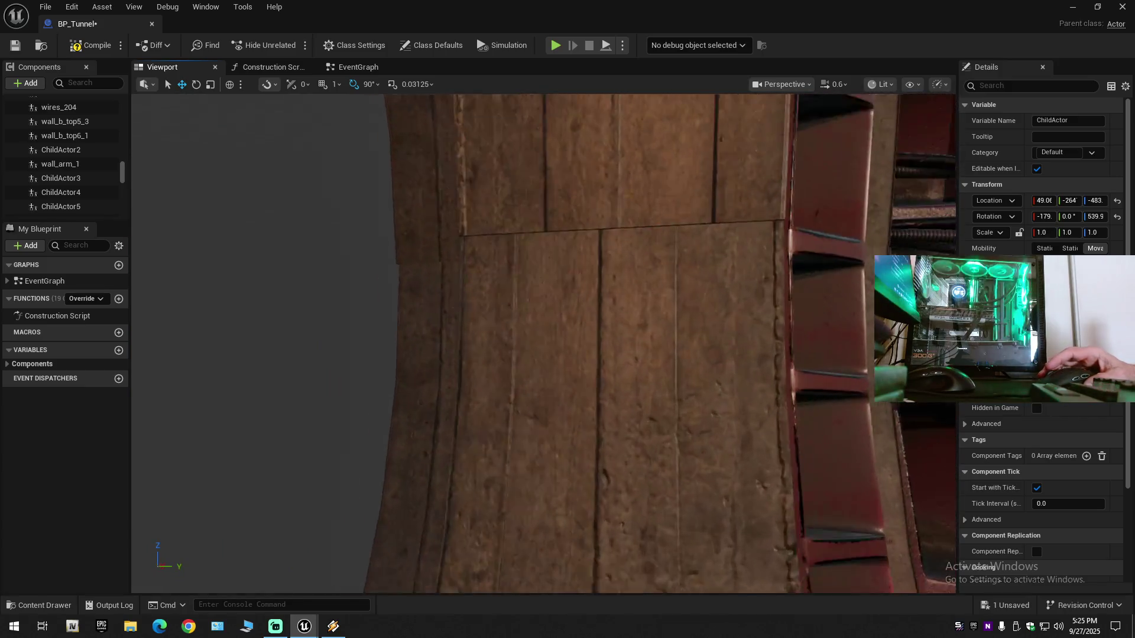
pyautogui.scroll(-1, 542, 343)
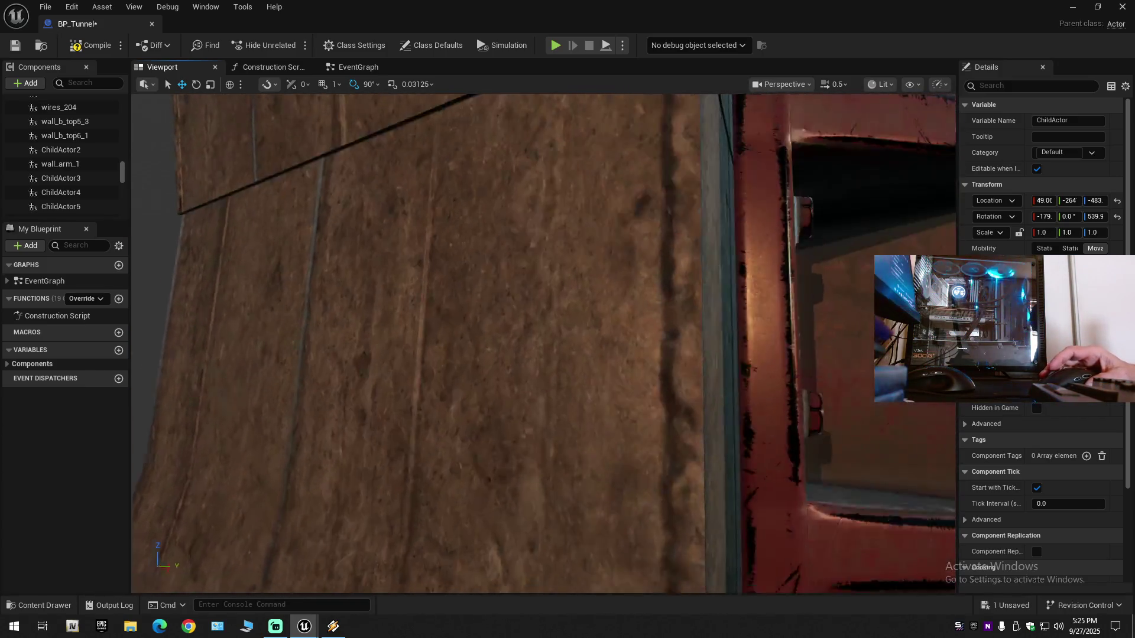
# Step: Pull back past the bolted red frame and select the wall_b_top5_1 piece
pyautogui.press('d')
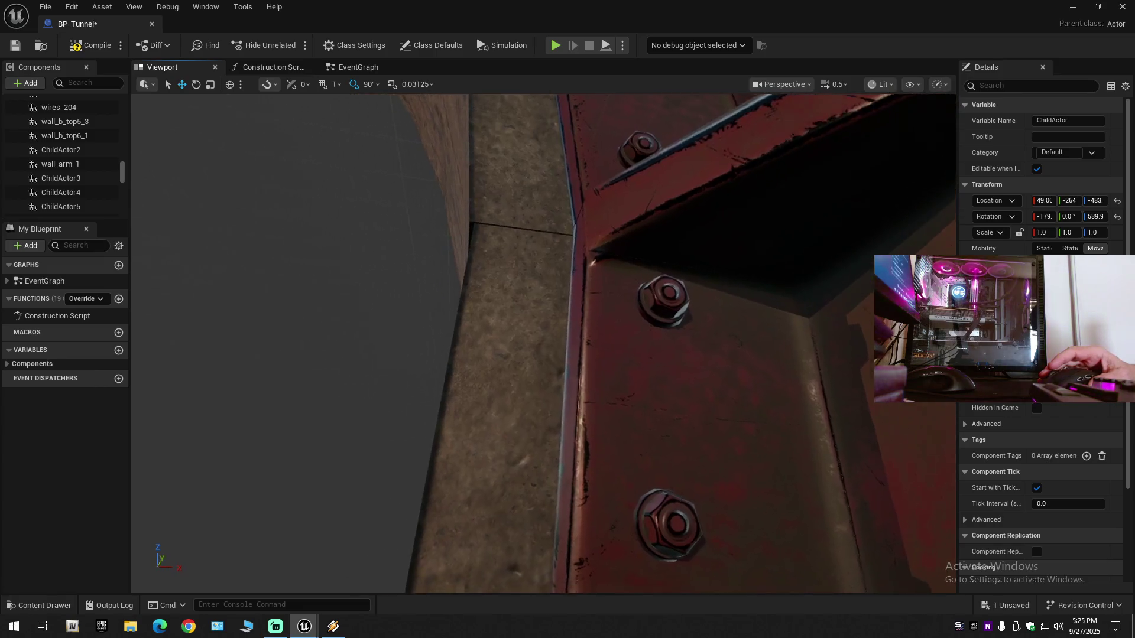
pyautogui.press('a')
pyautogui.press('s')
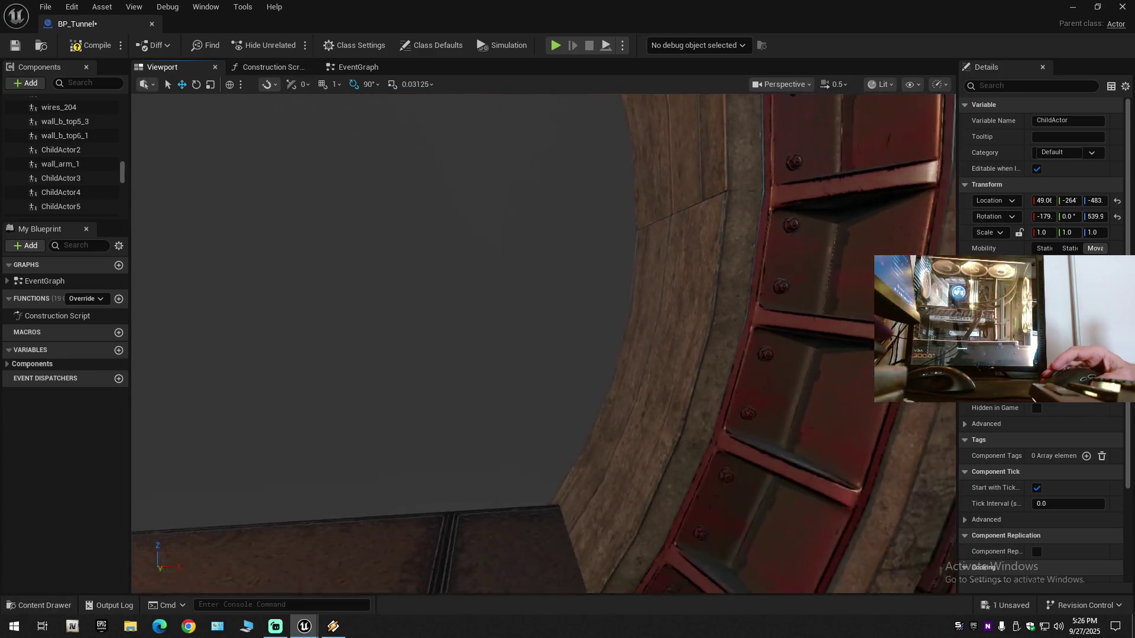
pyautogui.scroll(1, 565, 503)
pyautogui.click(557, 472)
pyautogui.press('s')
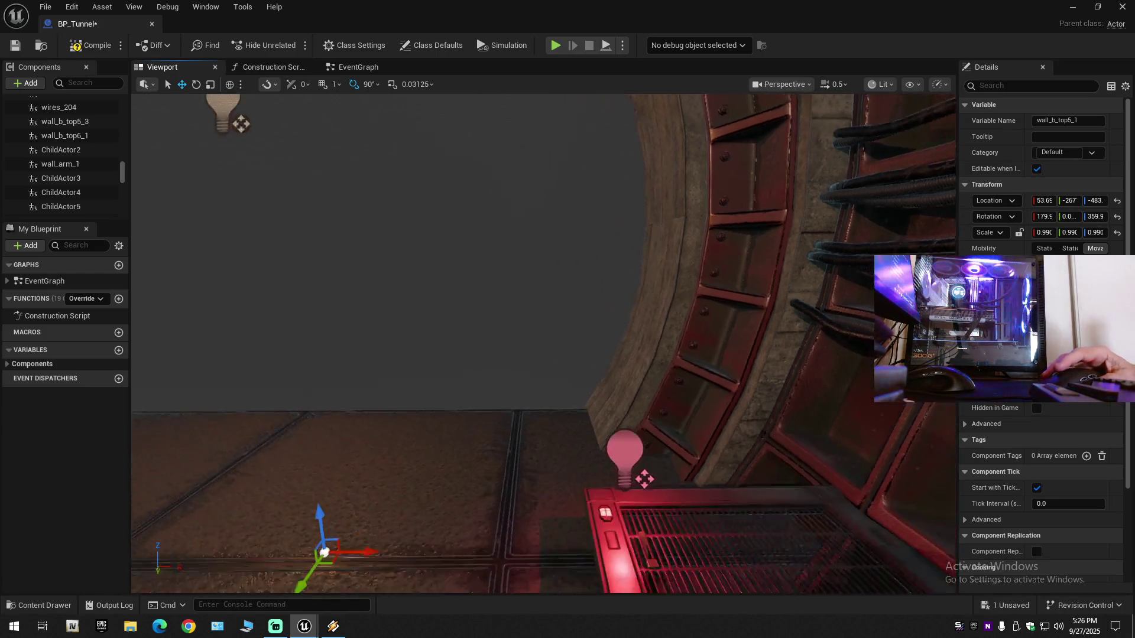
pyautogui.click(529, 464)
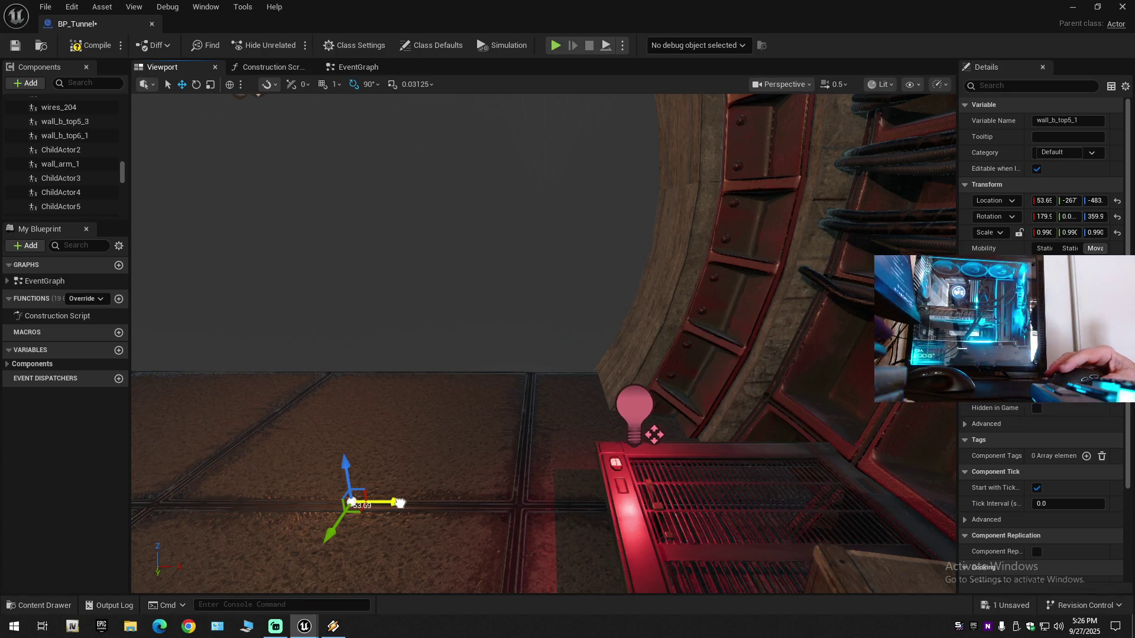
pyautogui.moveTo(399, 503); pyautogui.dragTo(394, 503)
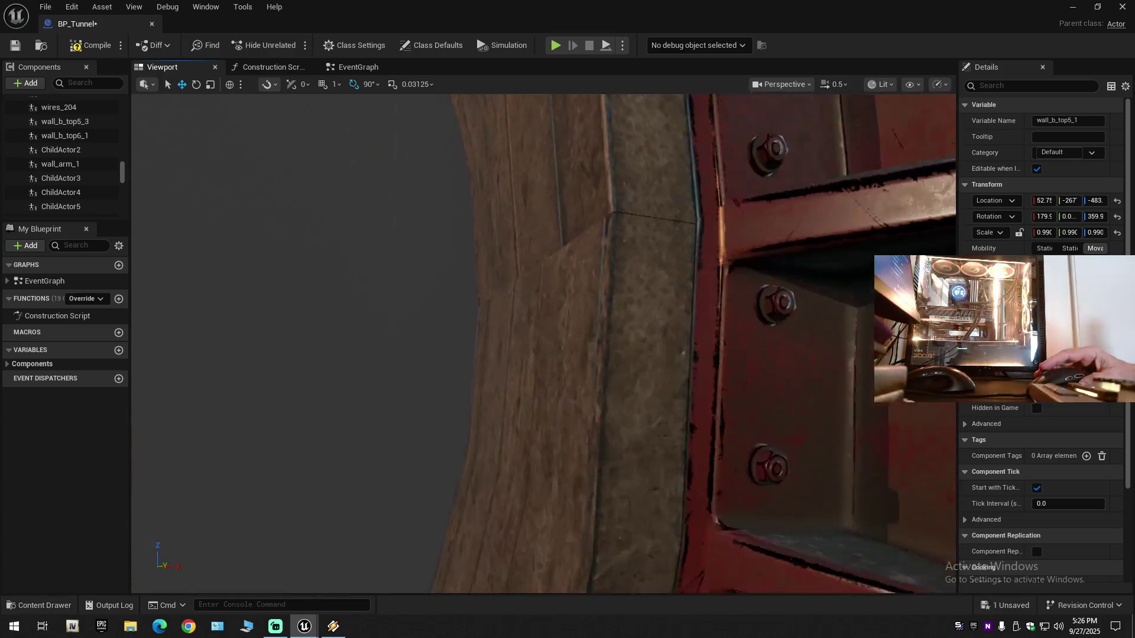
pyautogui.scroll(-2, 544, 343)
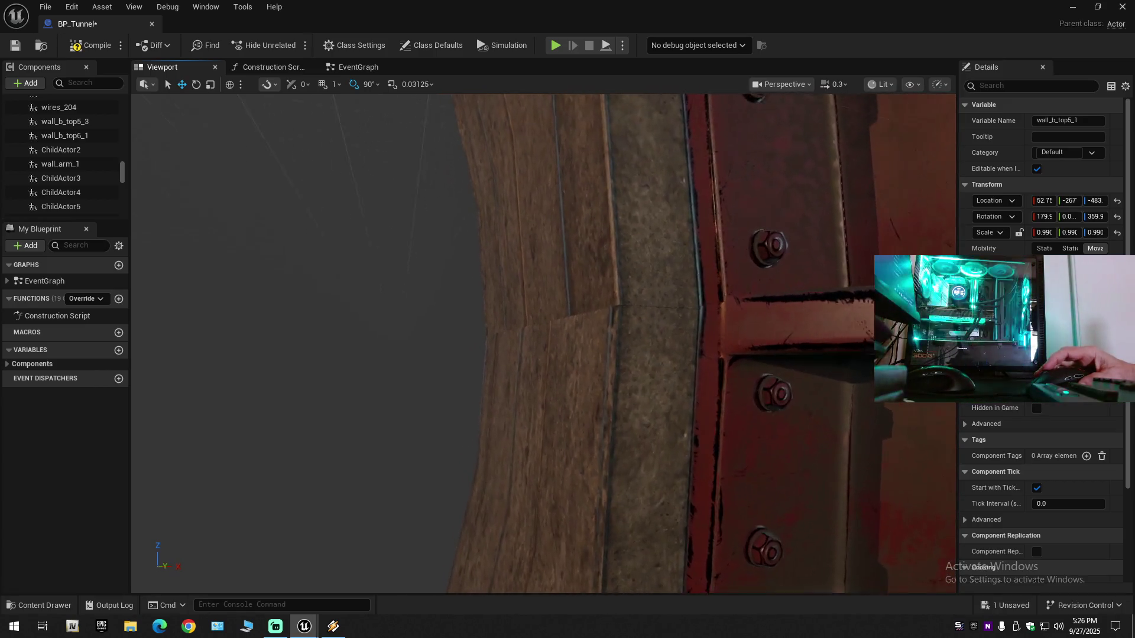
pyautogui.scroll(2, 544, 343)
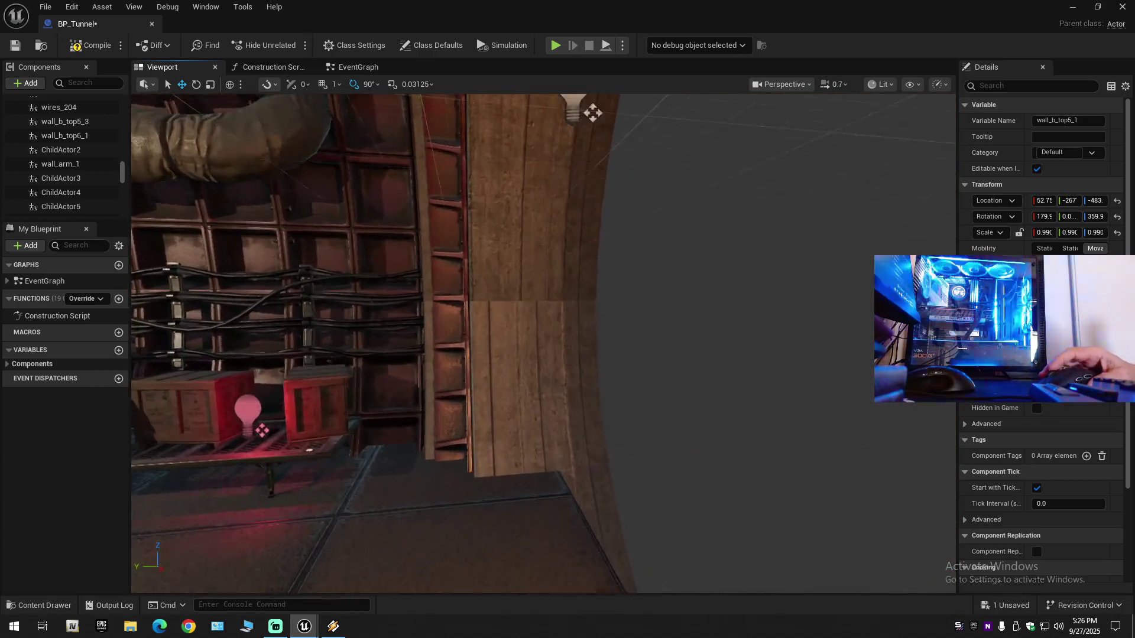
pyautogui.press('w')
pyautogui.scroll(1, 543, 343)
pyautogui.press('s')
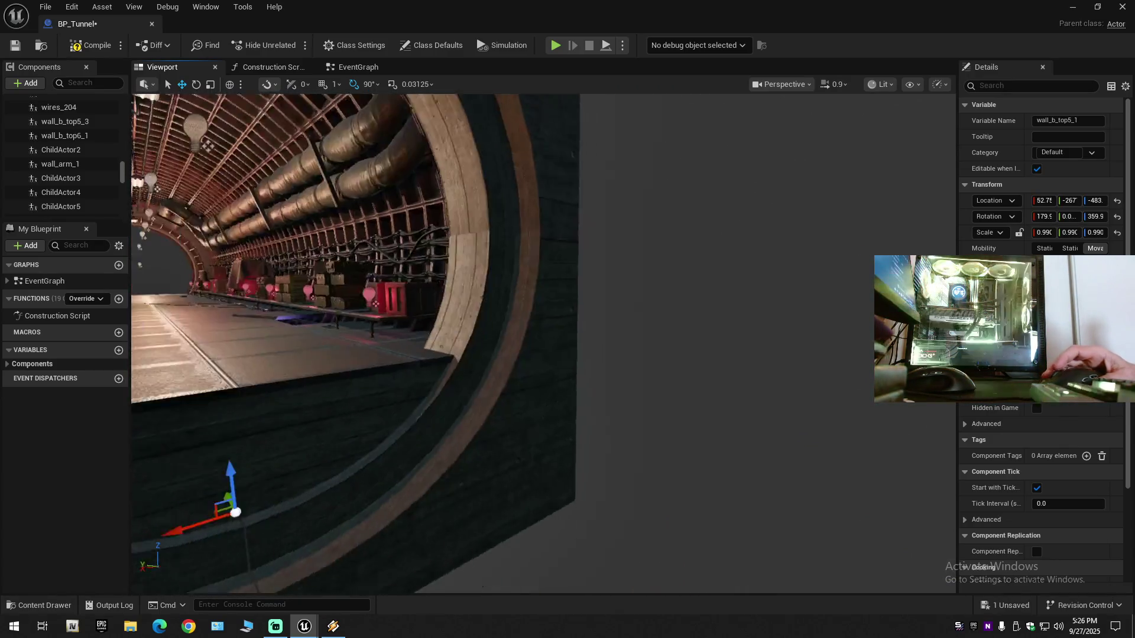
pyautogui.press('f')
pyautogui.moveTo(471, 470); pyautogui.dragTo(515, 335)
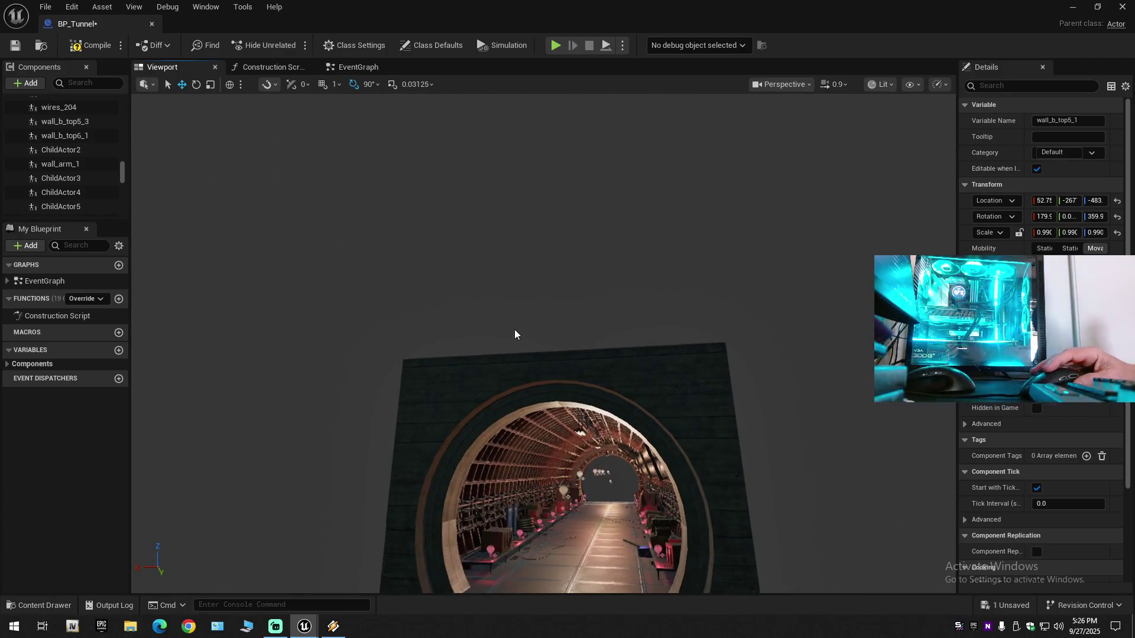
pyautogui.press('w')
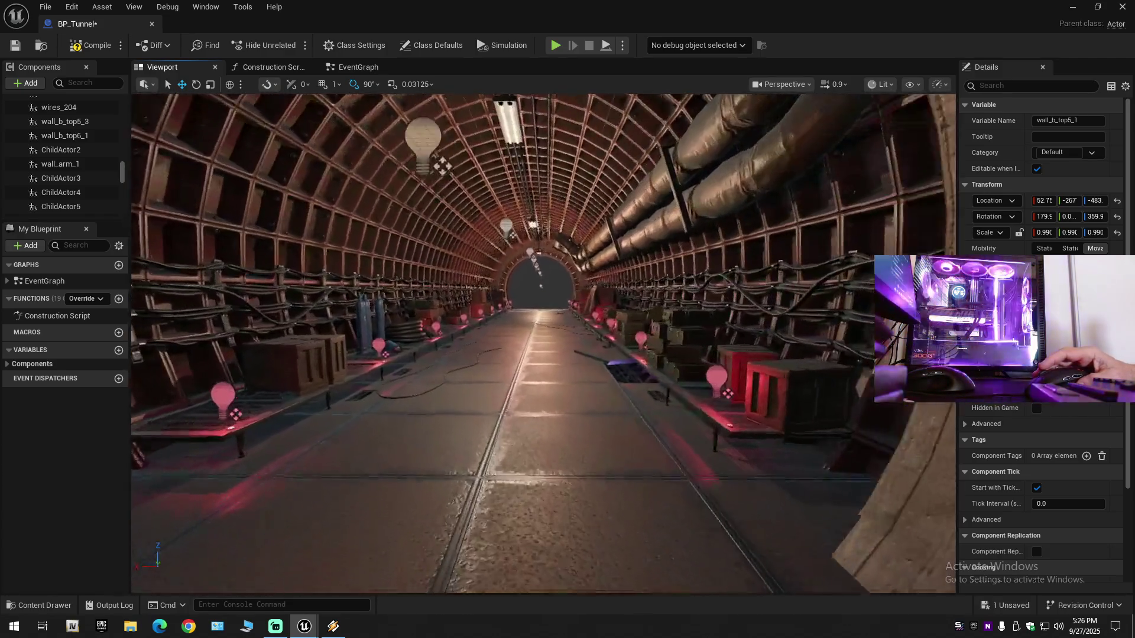
pyautogui.moveTo(506, 191); pyautogui.dragTo(506, 190)
pyautogui.press('s')
pyautogui.scroll(3, 506, 191)
pyautogui.scroll(-4, 506, 190)
pyautogui.scroll(-1, 507, 191)
pyautogui.scroll(-1, 507, 190)
pyautogui.scroll(7, 507, 191)
pyautogui.scroll(-6, 506, 191)
pyautogui.scroll(3, 506, 191)
pyautogui.press('f')
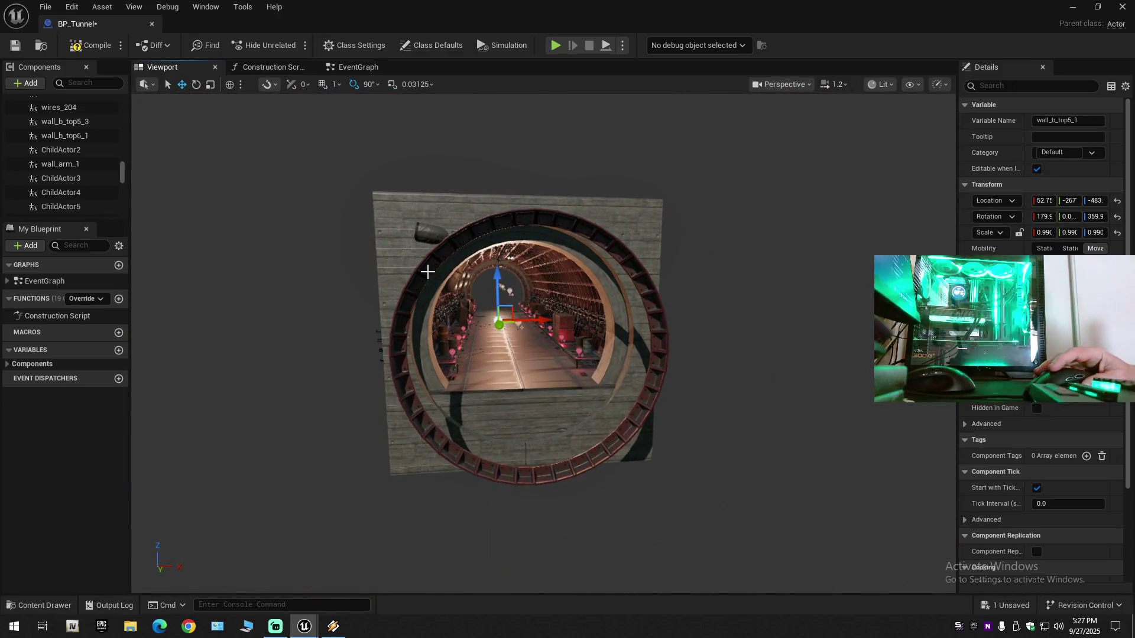
# Step: Select the four red ring child actors, ChildActor2 through ChildActor5, together
pyautogui.click(427, 271)
pyautogui.press('f')
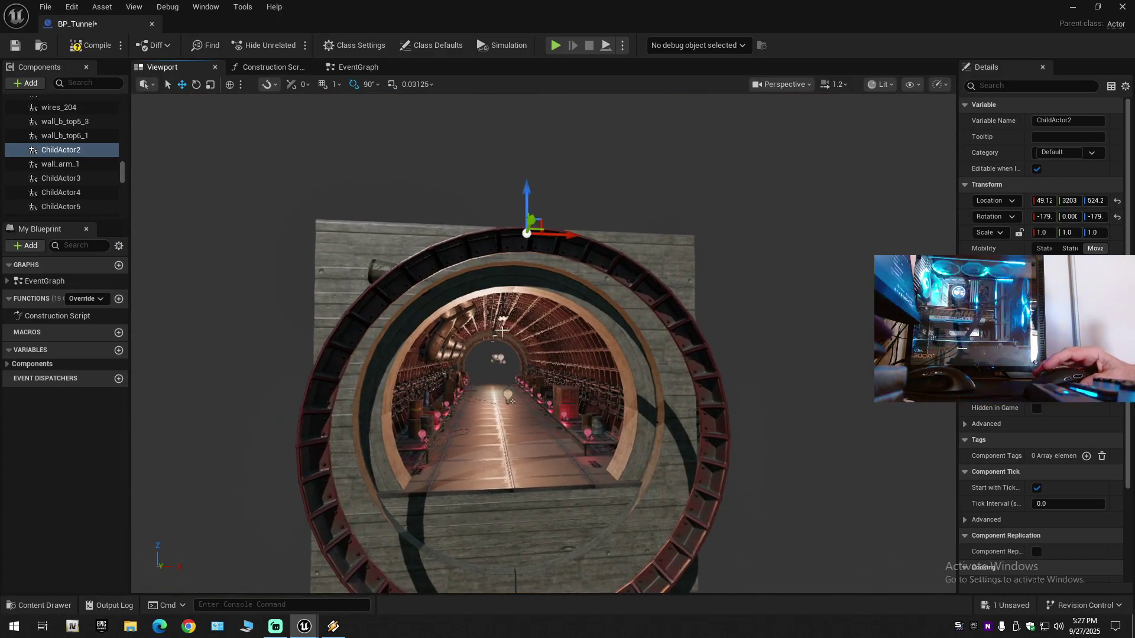
pyautogui.keyDown('ctrl'); pyautogui.click(631, 274); pyautogui.keyUp('ctrl')
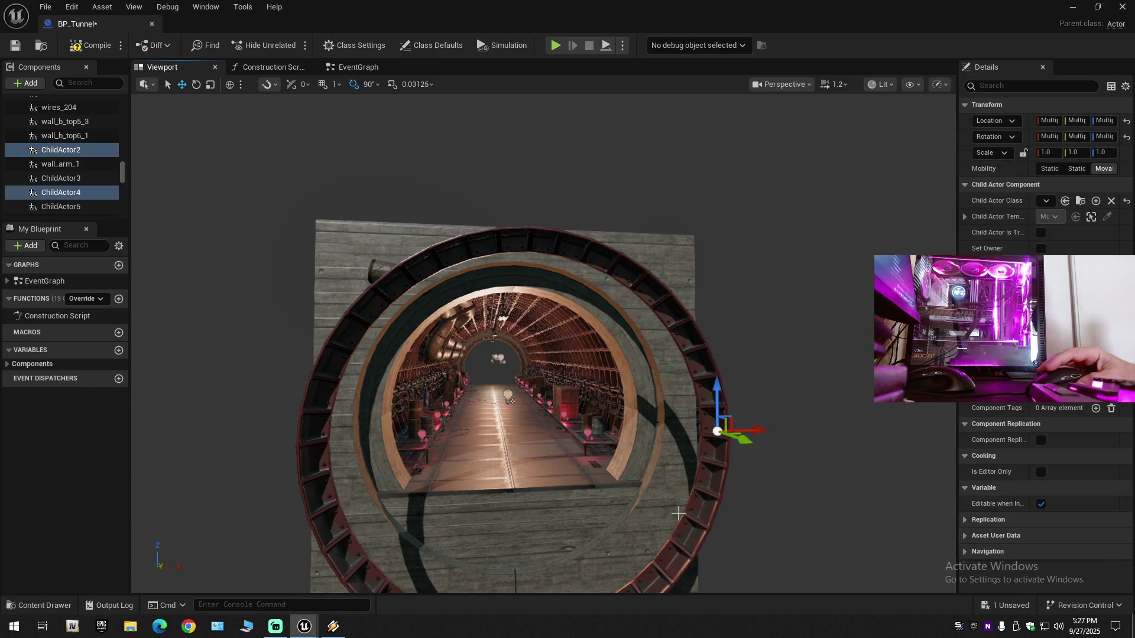
pyautogui.keyDown('ctrl'); pyautogui.click(628, 555); pyautogui.keyUp('ctrl')
pyautogui.press('f')
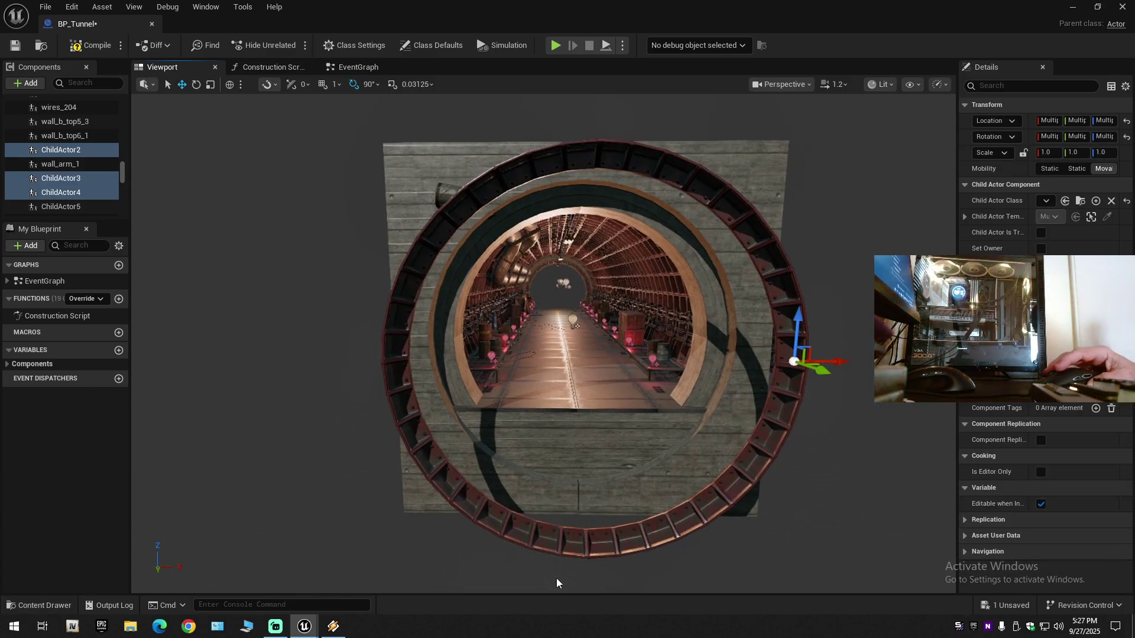
pyautogui.click(465, 508)
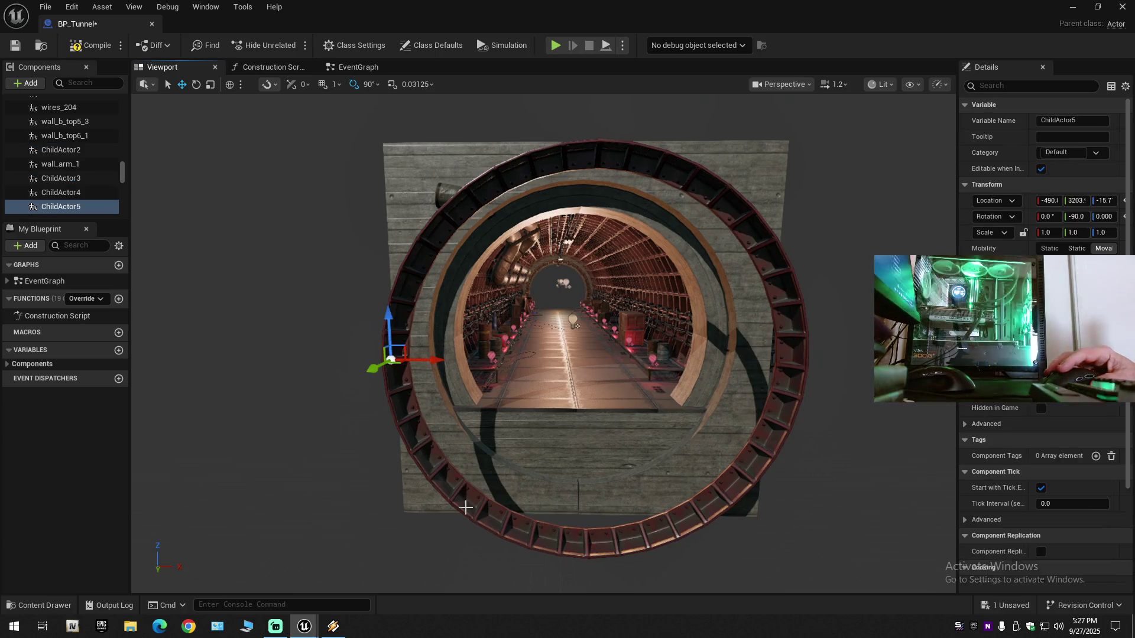
pyautogui.keyDown('ctrl'); pyautogui.click(711, 506); pyautogui.keyUp('ctrl')
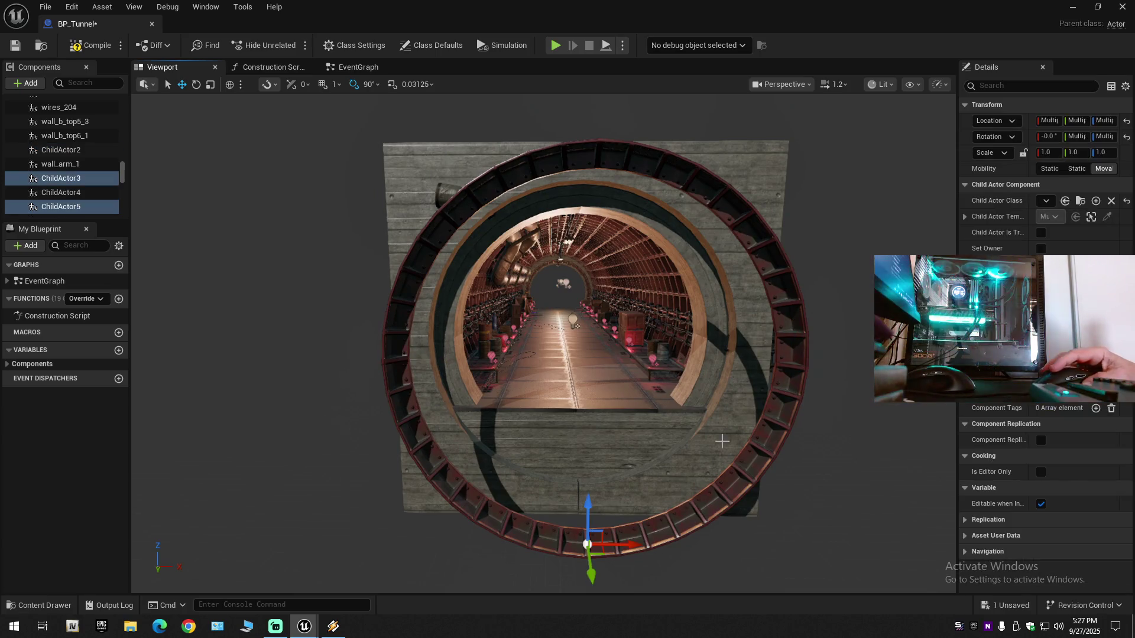
pyautogui.keyDown('ctrl'); pyautogui.click(509, 186); pyautogui.keyUp('ctrl')
# Step: Slide the selected rings along Y to about 806.64, against the wooden end wall
pyautogui.moveTo(568, 331); pyautogui.dragTo(757, 331)
pyautogui.moveTo(565, 369); pyautogui.dragTo(565, 369)
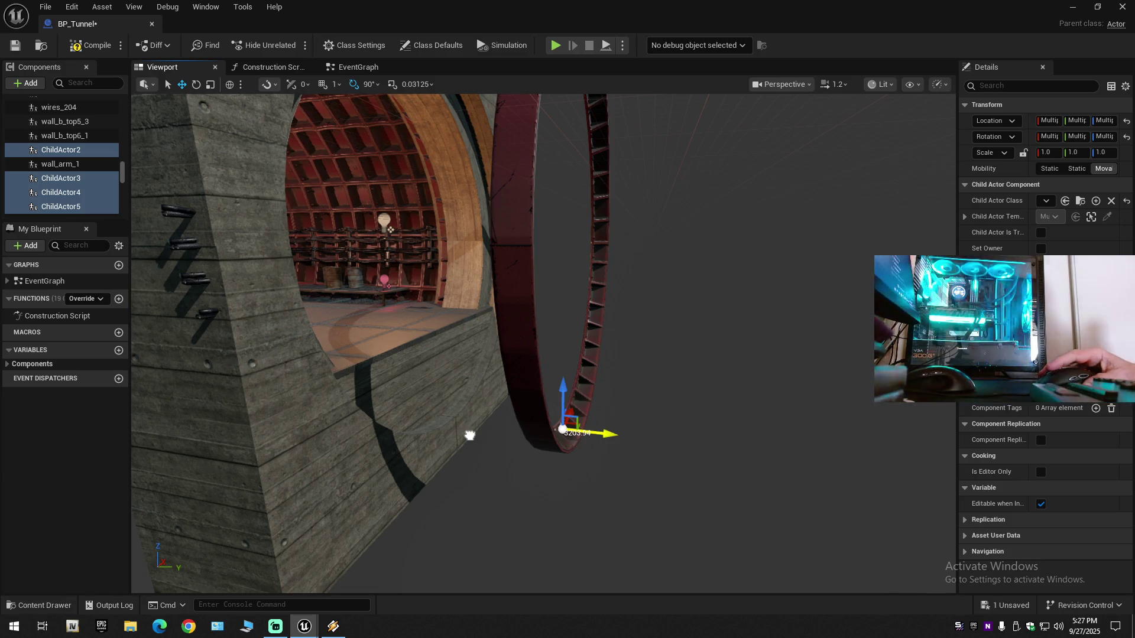
pyautogui.moveTo(470, 435); pyautogui.dragTo(333, 436)
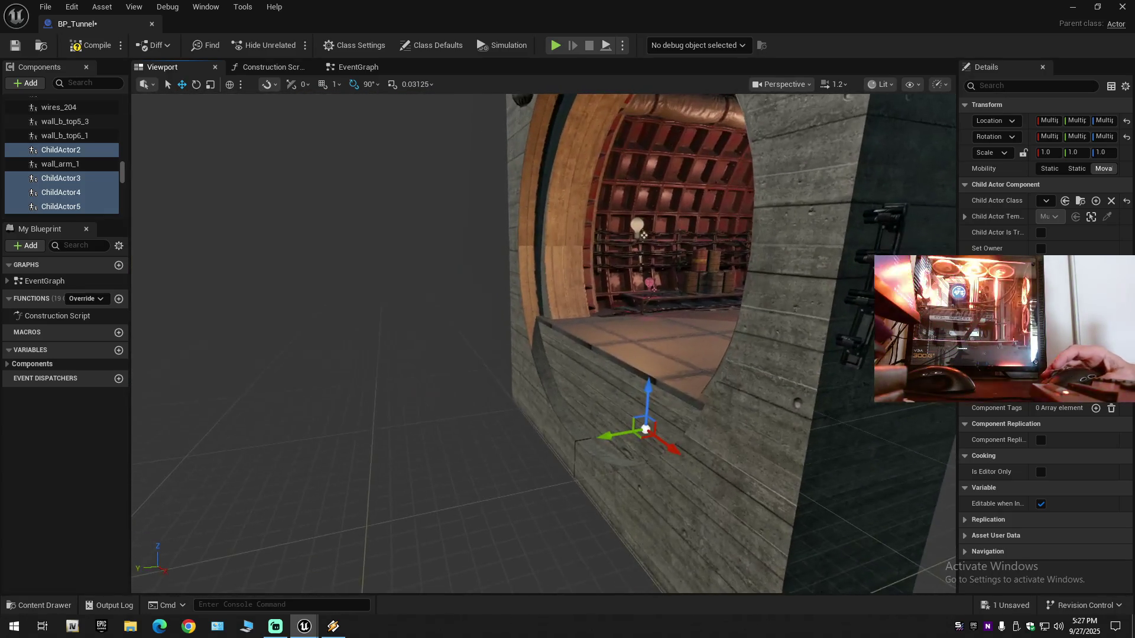
pyautogui.moveTo(607, 436); pyautogui.dragTo(607, 436)
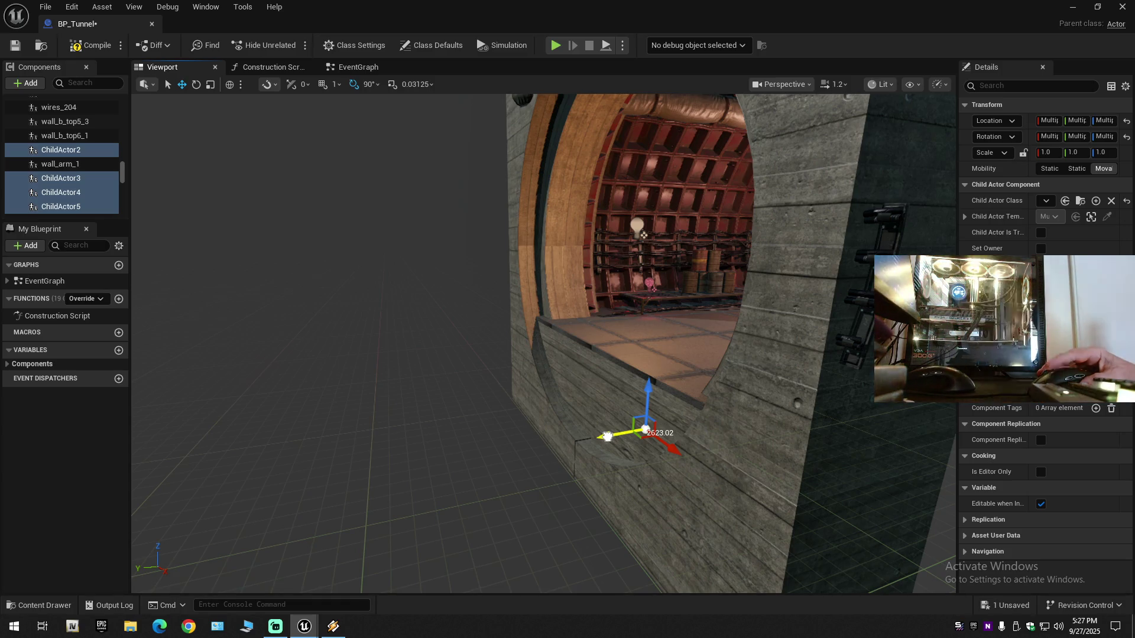
pyautogui.moveTo(608, 437); pyautogui.dragTo(591, 438)
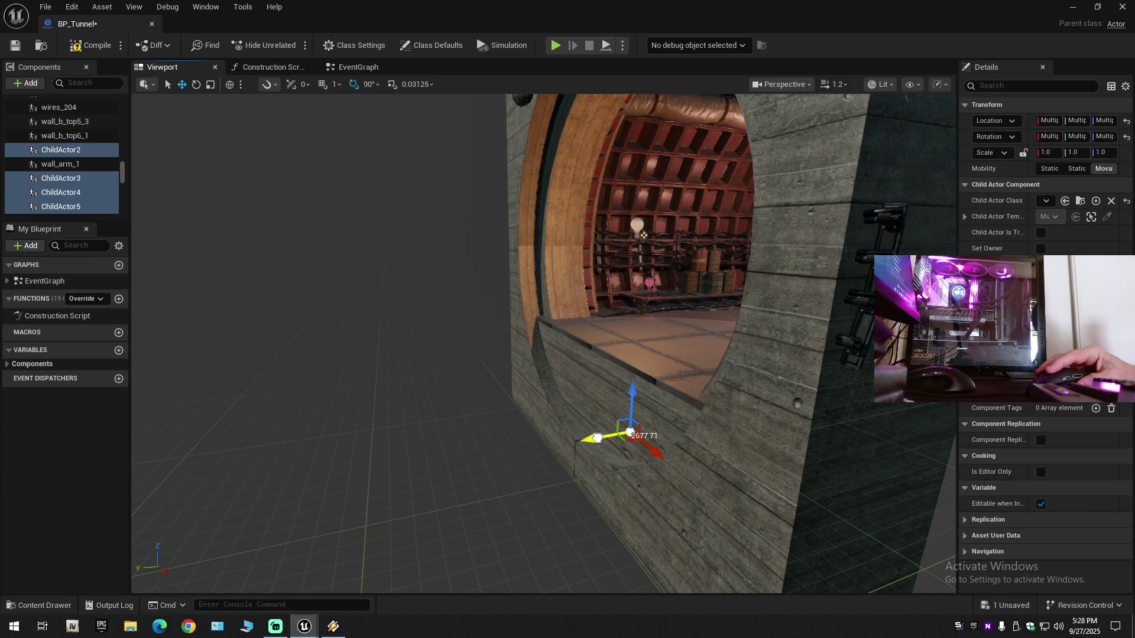
pyautogui.moveTo(578, 438); pyautogui.dragTo(575, 442)
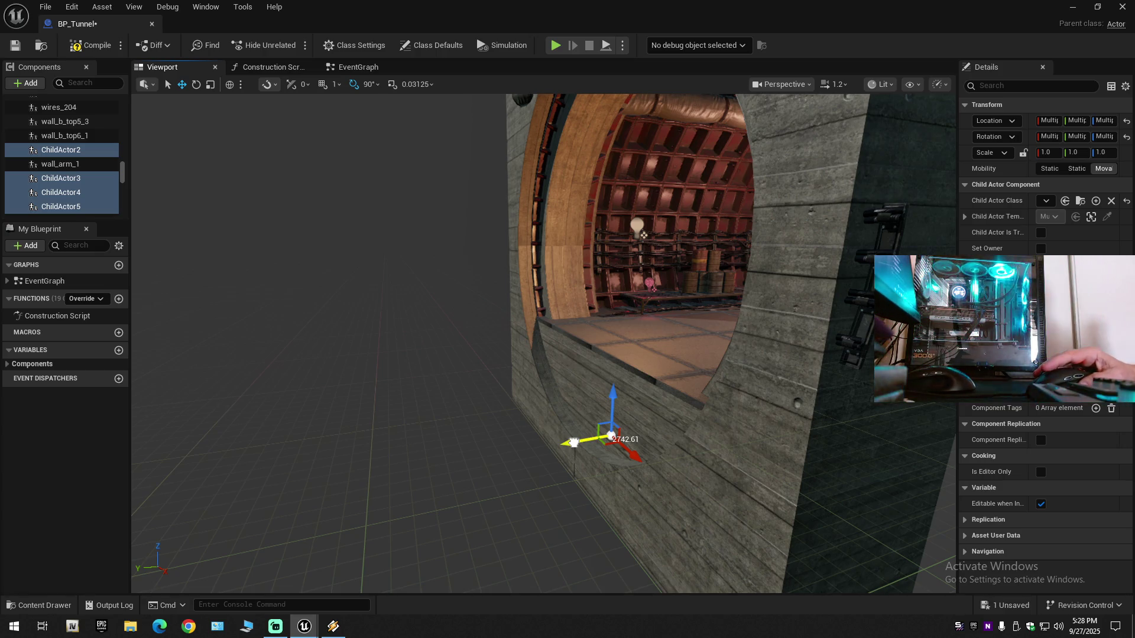
pyautogui.moveTo(573, 442); pyautogui.dragTo(558, 444)
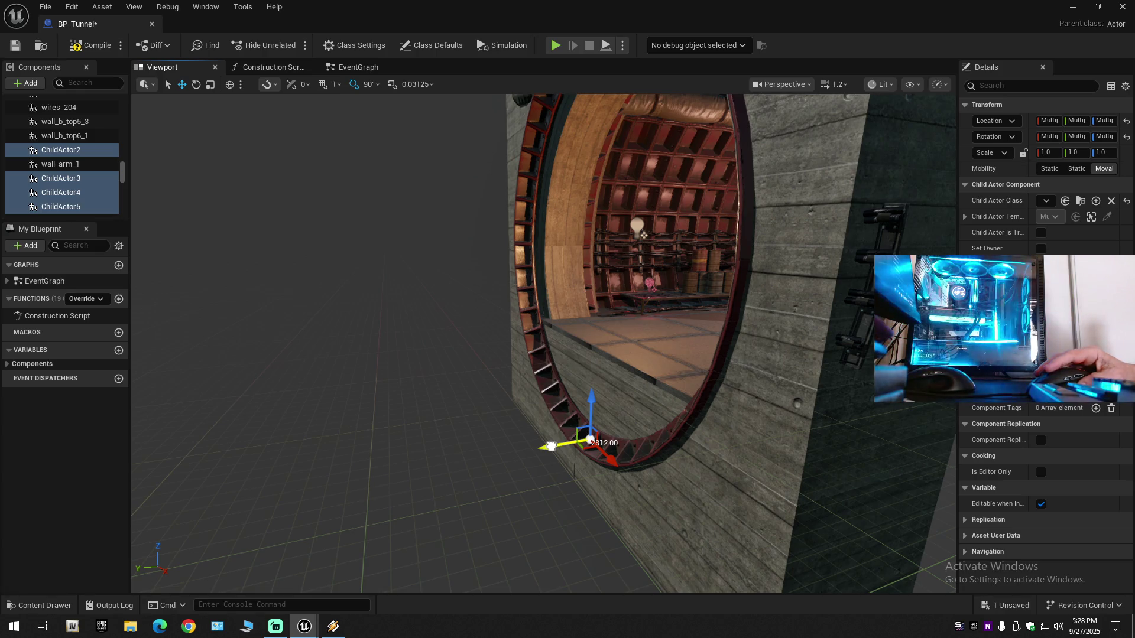
pyautogui.scroll(5, 551, 446)
pyautogui.moveTo(551, 446); pyautogui.dragTo(529, 422)
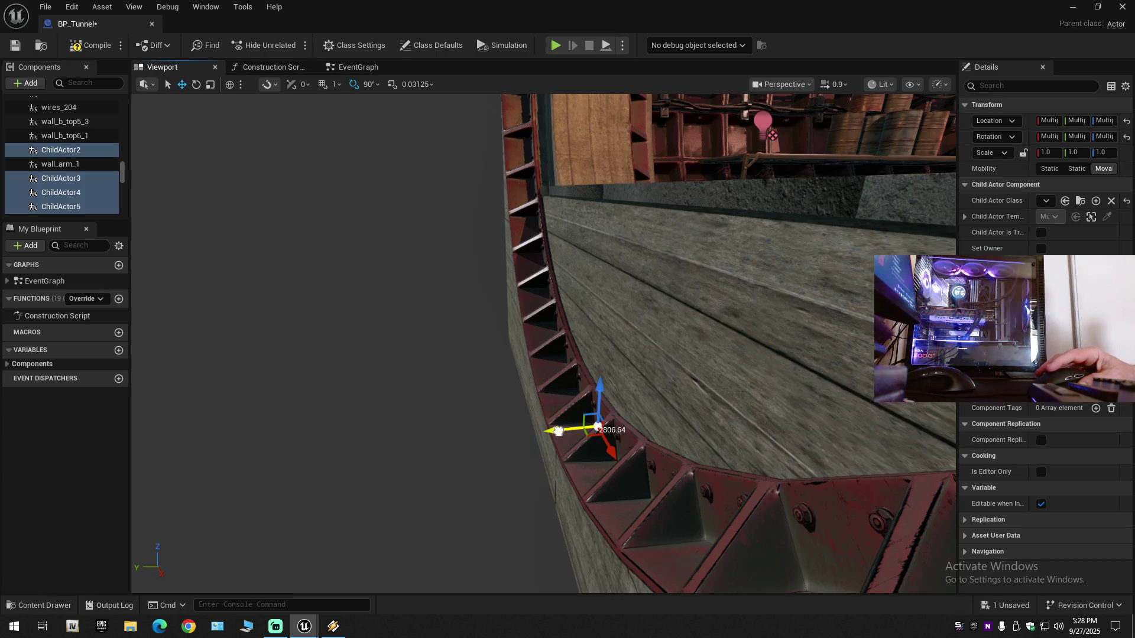
pyautogui.click(588, 377)
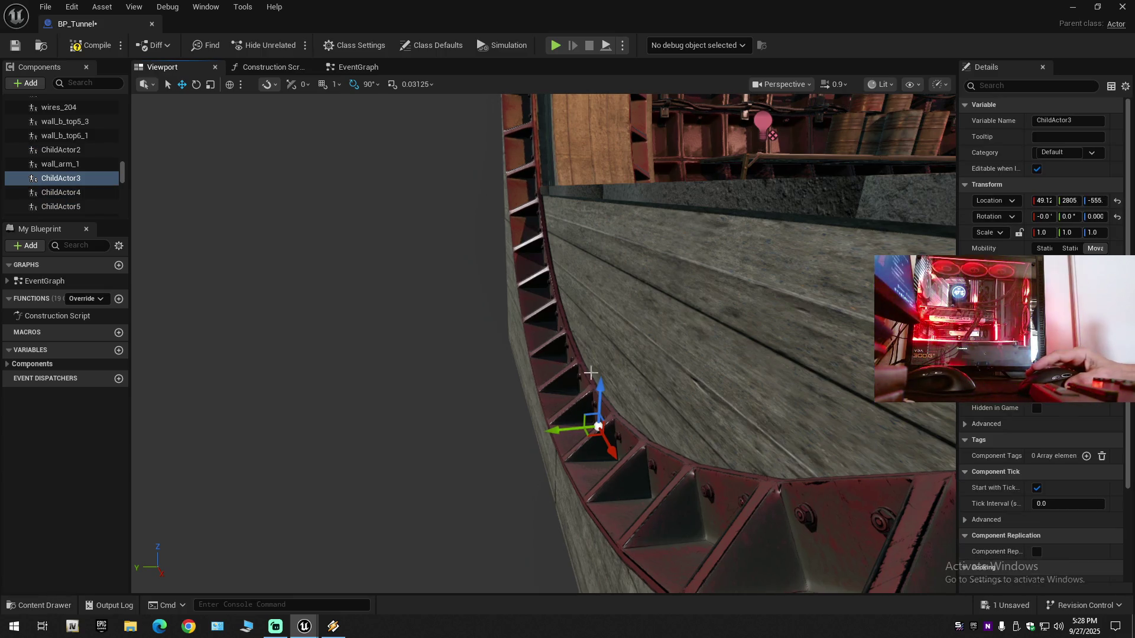
pyautogui.moveTo(603, 351)
pyautogui.mouseDown()
pyautogui.moveTo(582, 307)
pyautogui.moveTo(464, 331)
pyautogui.moveTo(592, 329)
pyautogui.mouseUp()
pyautogui.scroll(-2, 597, 337)
pyautogui.scroll(1, 529, 318)
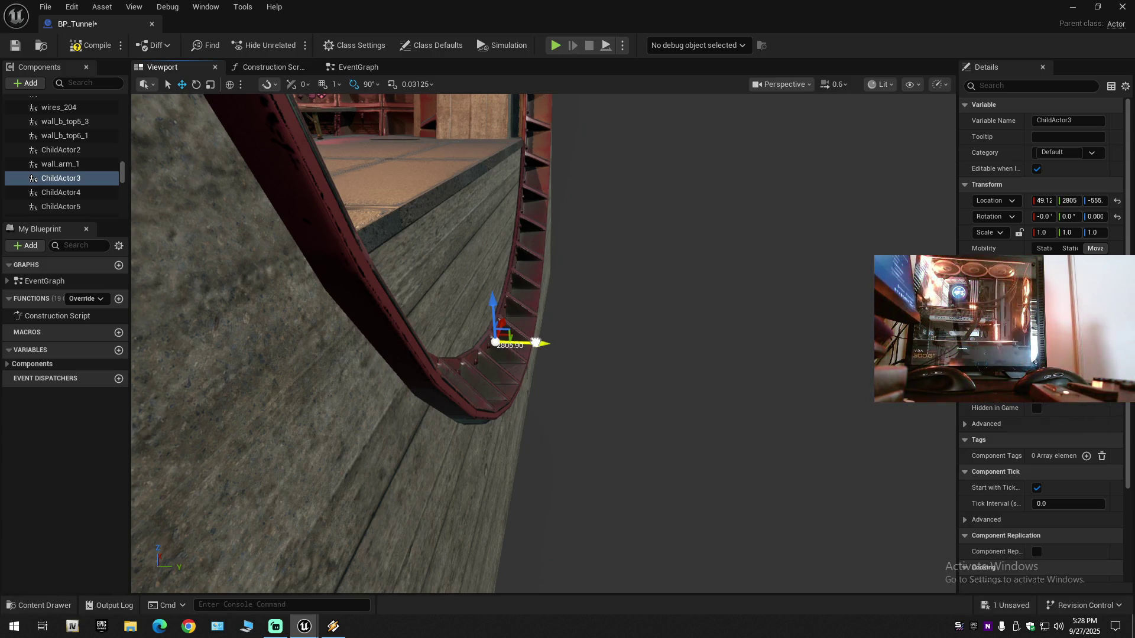
pyautogui.moveTo(536, 342); pyautogui.dragTo(529, 343)
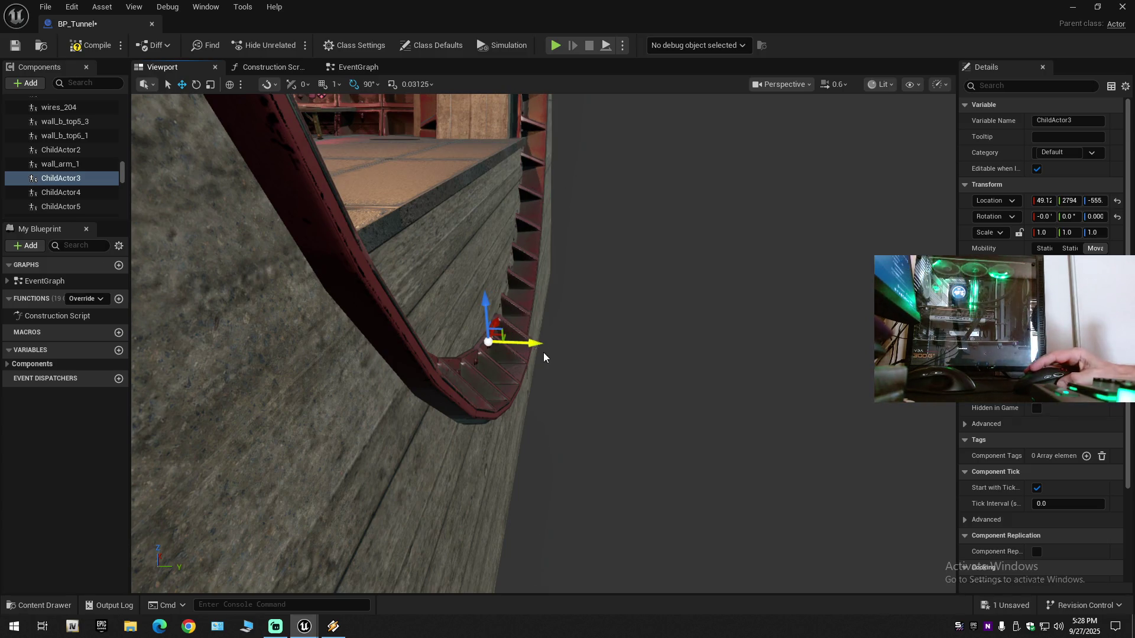
pyautogui.scroll(-3, 541, 352)
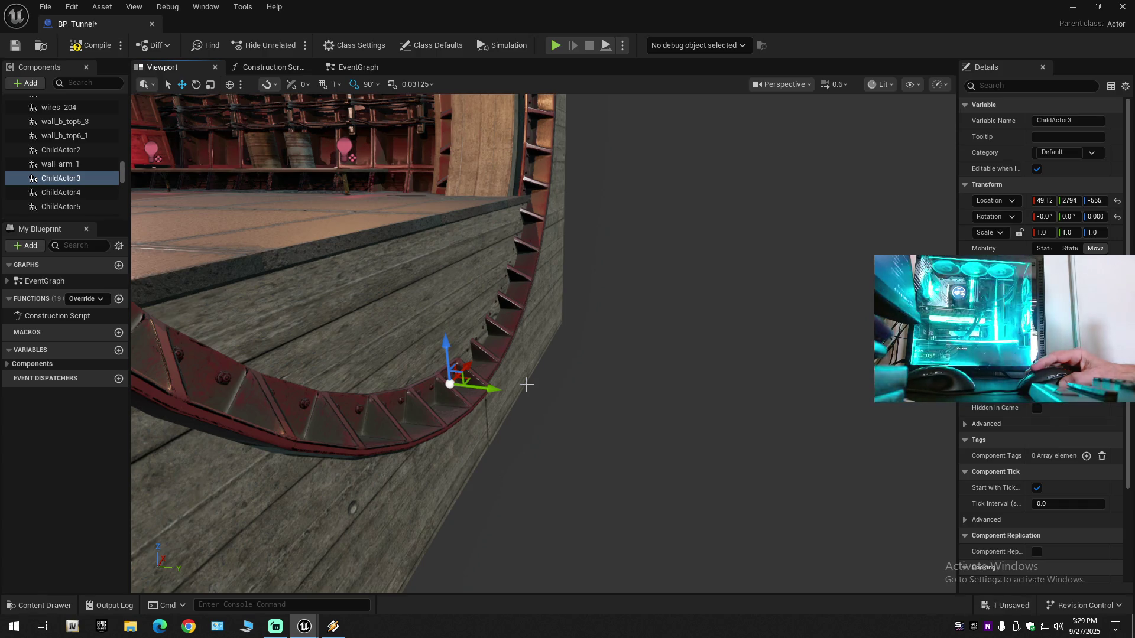
pyautogui.hotkey('ctrl', 'z')
pyautogui.press('f')
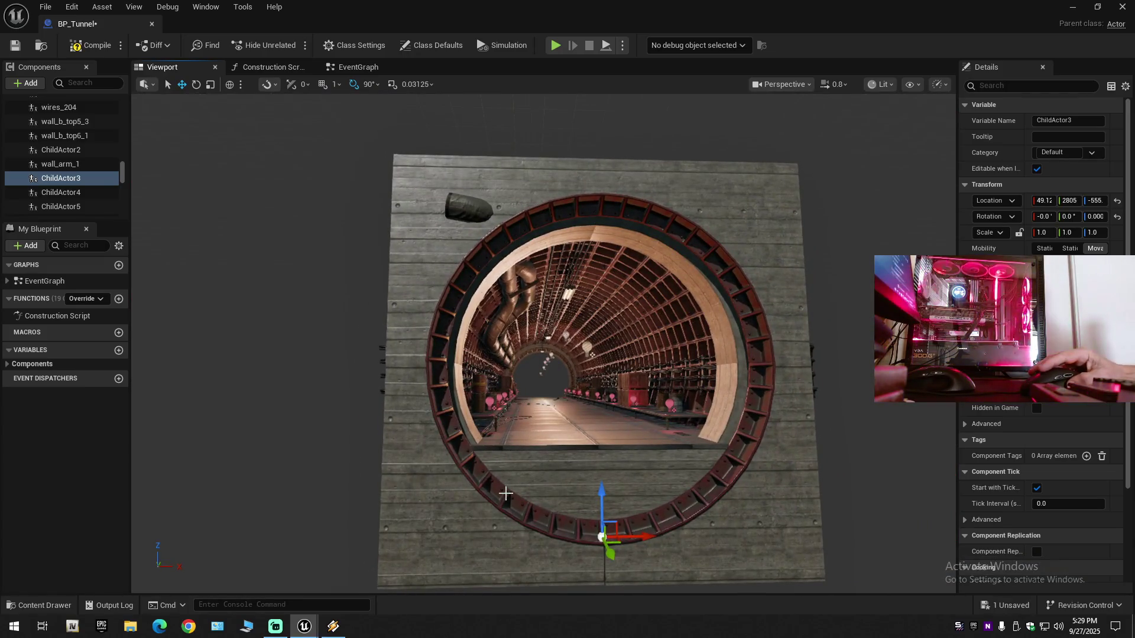
# Step: Reselect ChildActor2–5 and frame them in the viewport
pyautogui.click(506, 236)
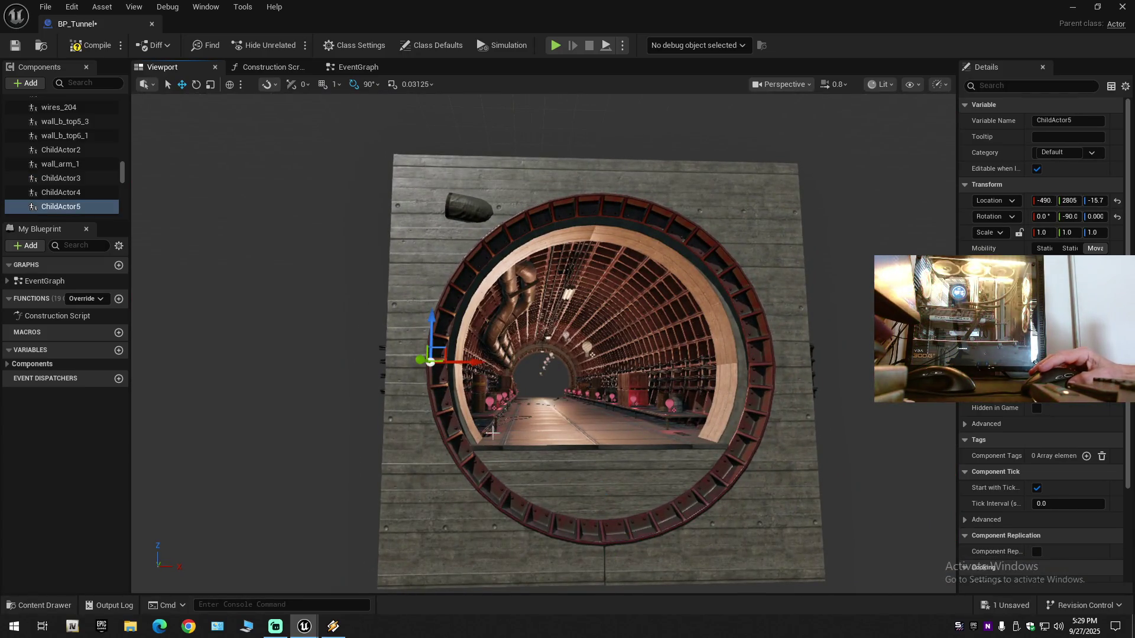
pyautogui.keyDown('ctrl'); pyautogui.click(507, 237); pyautogui.keyUp('ctrl')
pyautogui.keyDown('ctrl'); pyautogui.click(742, 359); pyautogui.keyUp('ctrl')
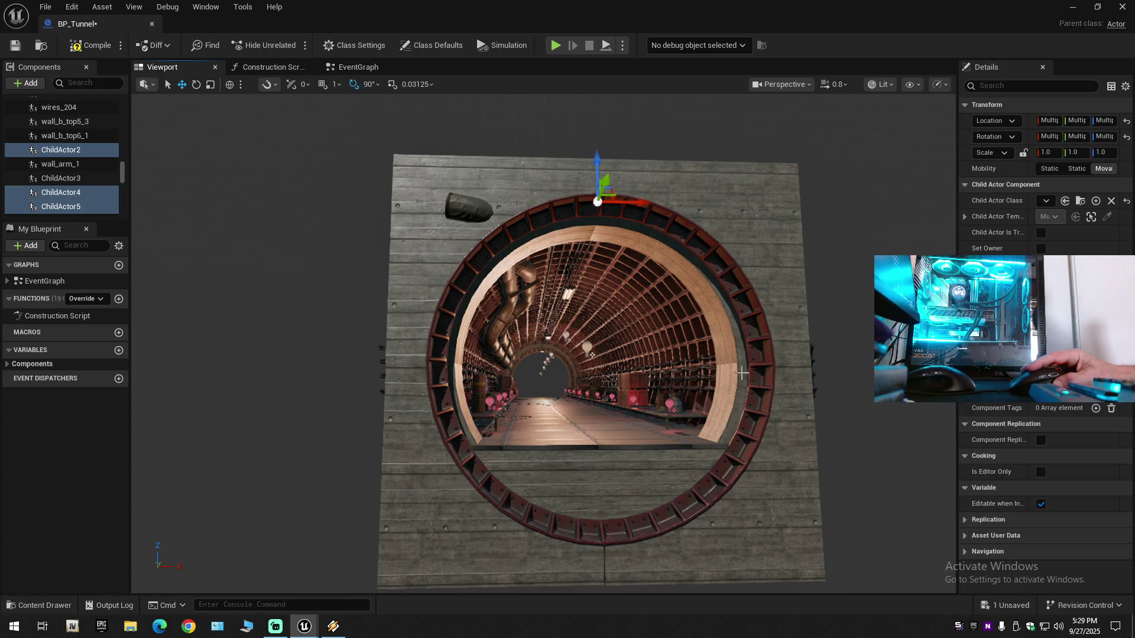
pyautogui.keyDown('ctrl'); pyautogui.click(628, 519); pyautogui.keyUp('ctrl')
pyautogui.press('f')
# Step: Nudge the rings further along Y to about 786.63, tightening them against the wall
pyautogui.moveTo(568, 319)
pyautogui.mouseDown()
pyautogui.moveTo(331, 319)
pyautogui.moveTo(450, 252)
pyautogui.mouseUp()
pyautogui.scroll(-2, 331, 319)
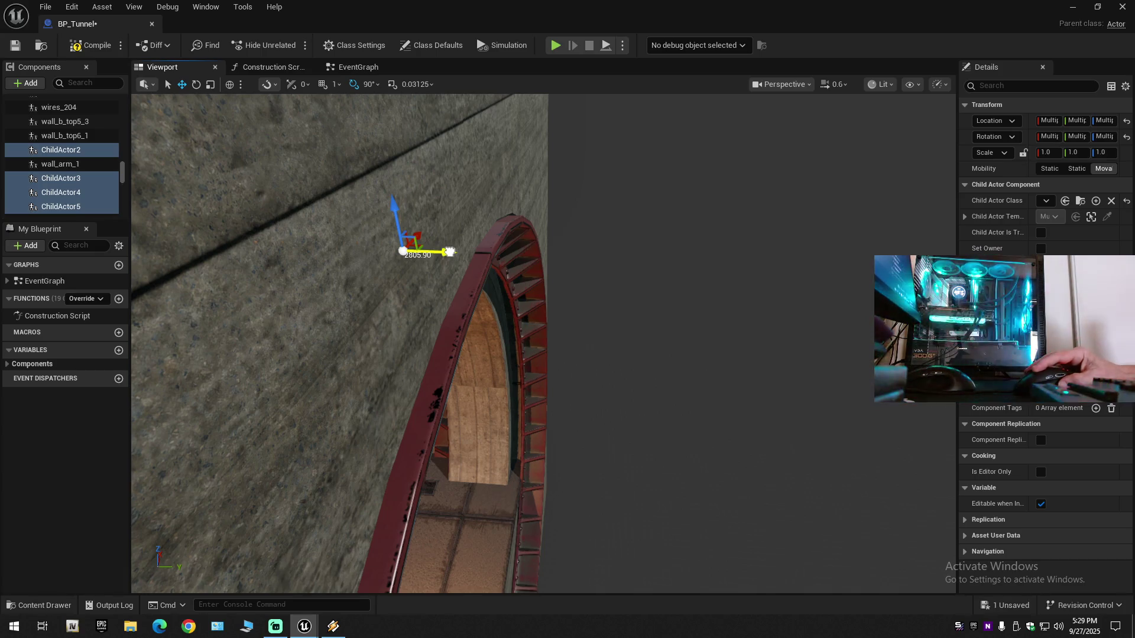
pyautogui.moveTo(449, 251)
pyautogui.mouseDown()
pyautogui.moveTo(426, 253)
pyautogui.moveTo(477, 261)
pyautogui.mouseUp()
pyautogui.scroll(-1, 476, 261)
pyautogui.moveTo(556, 271); pyautogui.dragTo(556, 272)
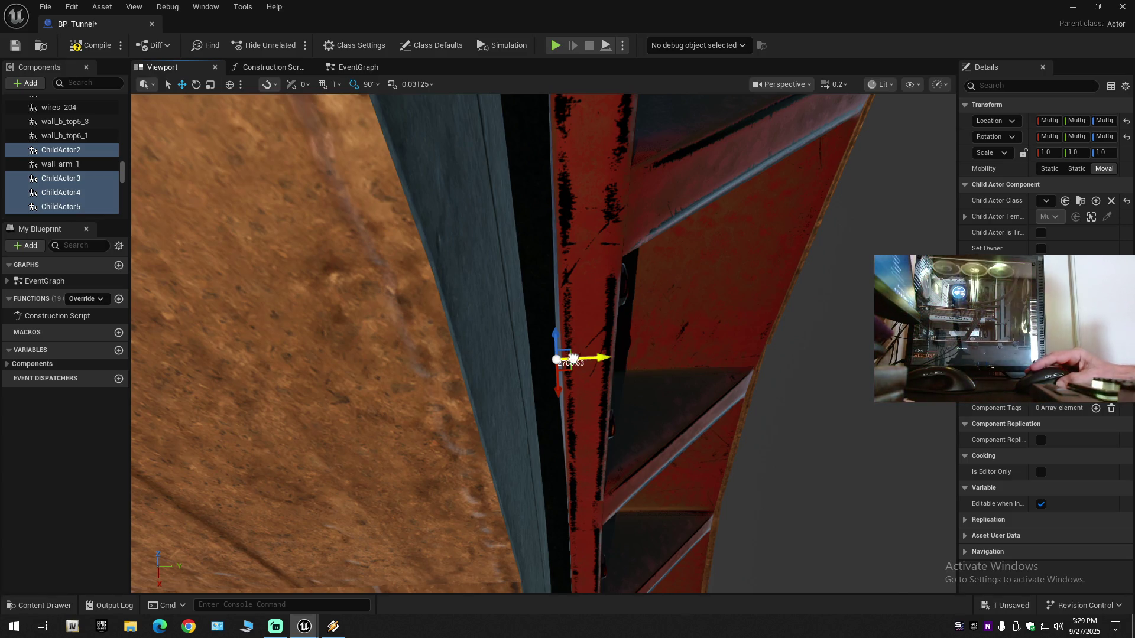
# Step: Keep nudging ChildActor2–5 along Y until the rings sit flush with the grey end wall
pyautogui.moveTo(572, 358); pyautogui.dragTo(591, 370)
pyautogui.scroll(2, 589, 369)
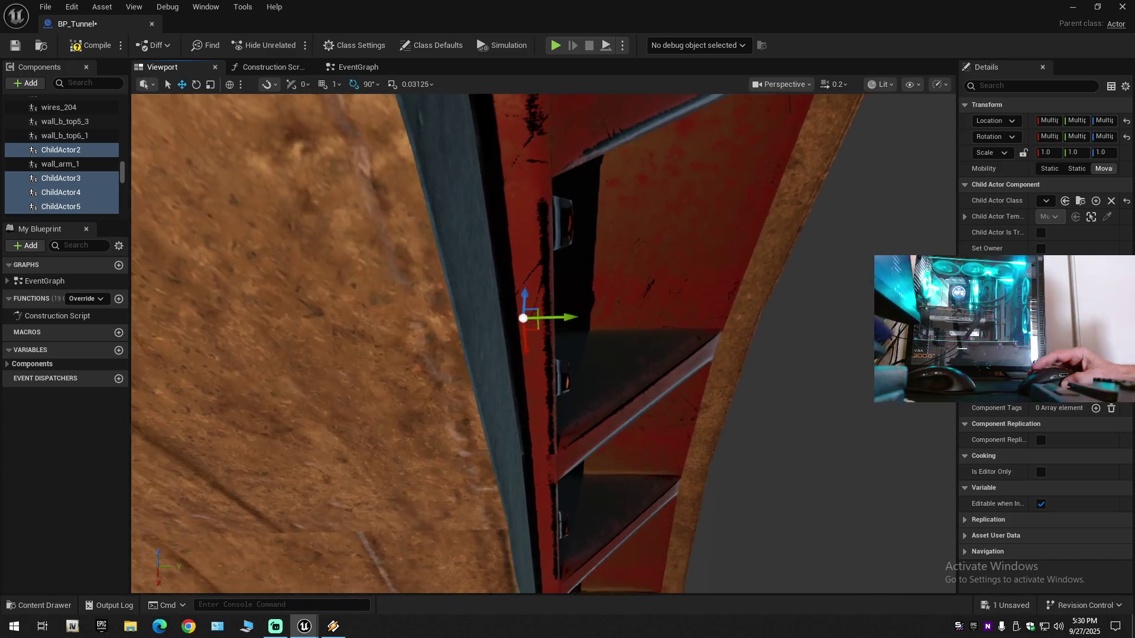
pyautogui.scroll(-1, 544, 343)
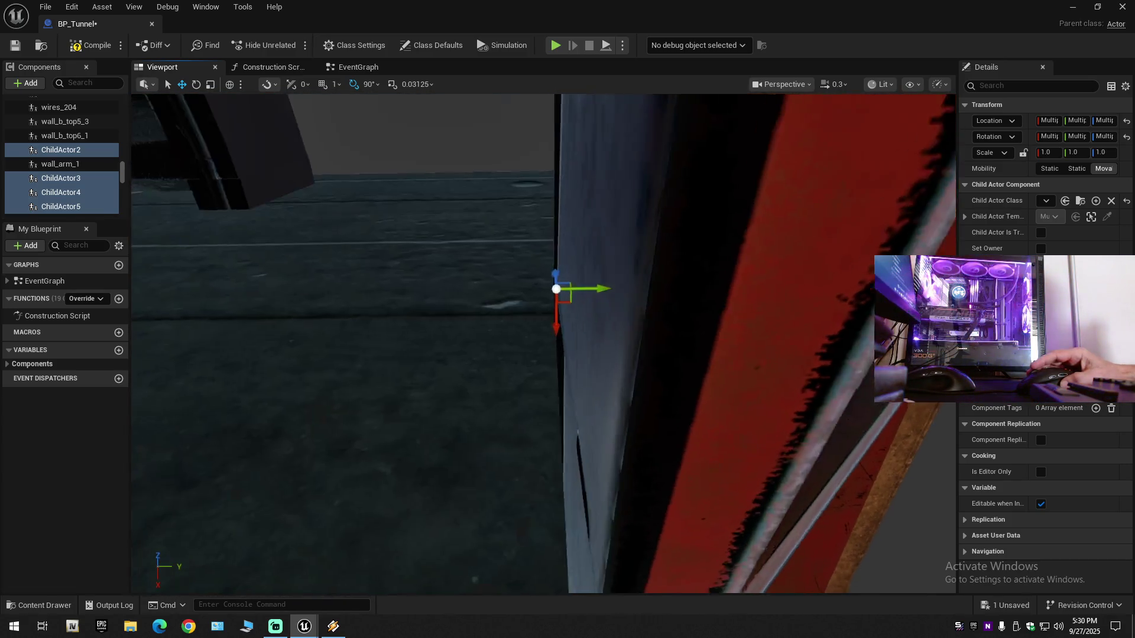
pyautogui.scroll(2, 544, 343)
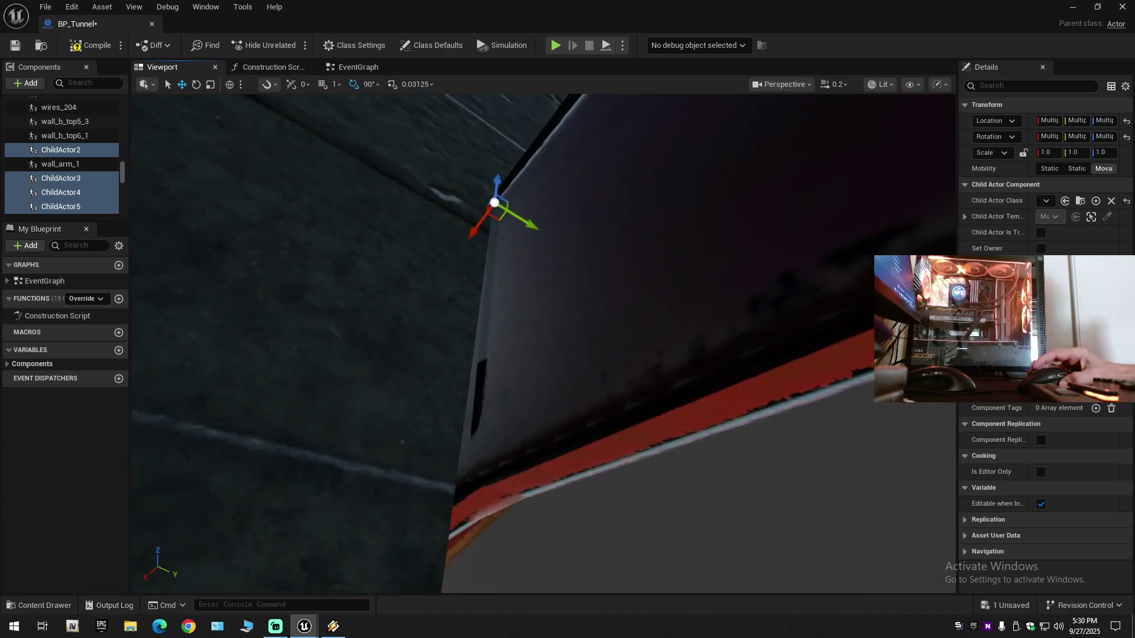
pyautogui.scroll(2, 544, 343)
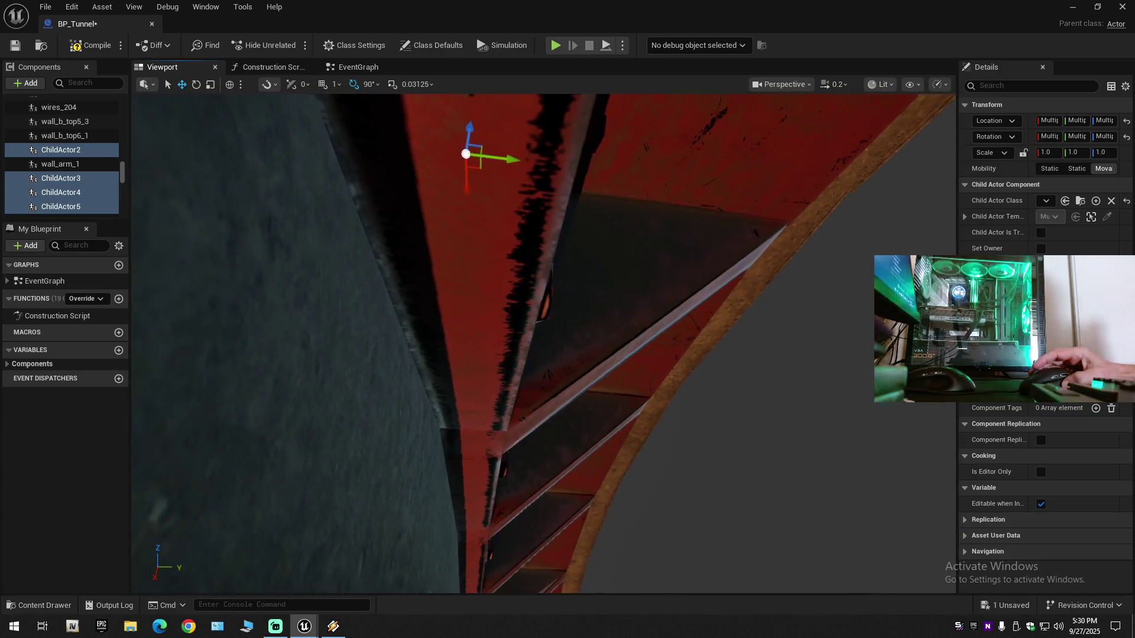
pyautogui.scroll(-1, 544, 343)
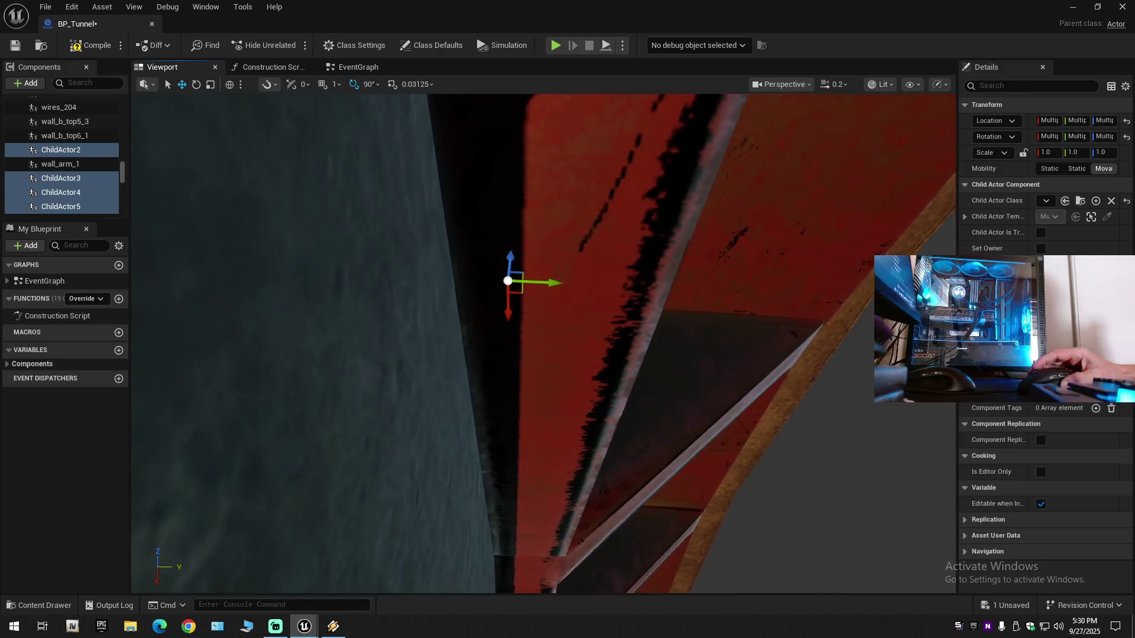
pyautogui.scroll(1, 588, 370)
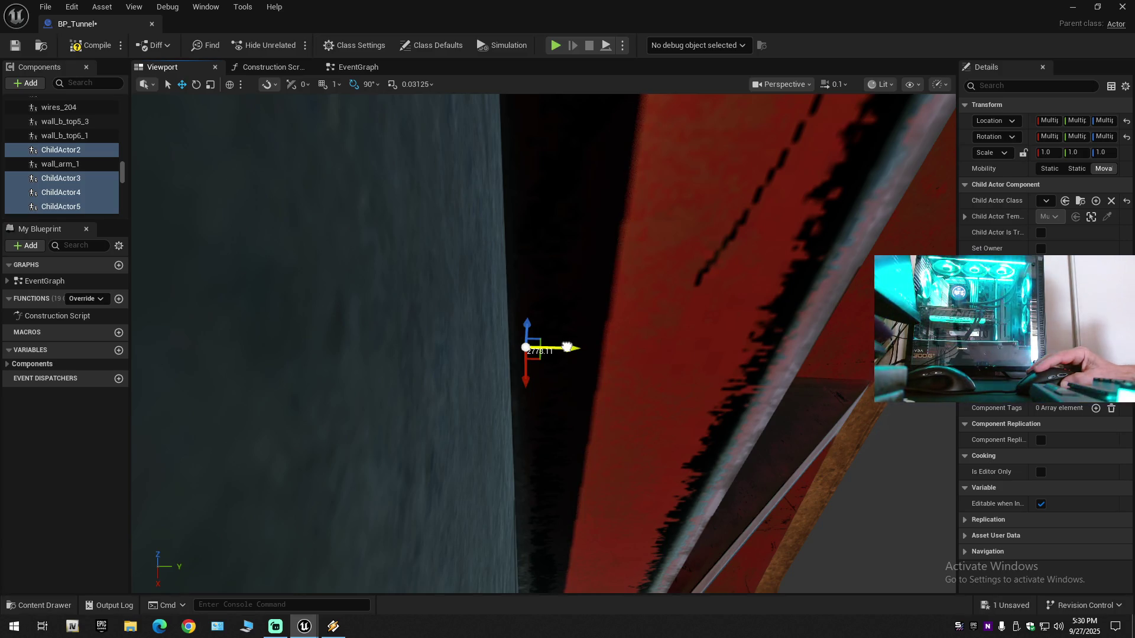
pyautogui.moveTo(567, 347)
pyautogui.mouseDown()
pyautogui.moveTo(532, 352)
pyautogui.moveTo(562, 363)
pyautogui.mouseUp()
pyautogui.moveTo(587, 297); pyautogui.dragTo(587, 297)
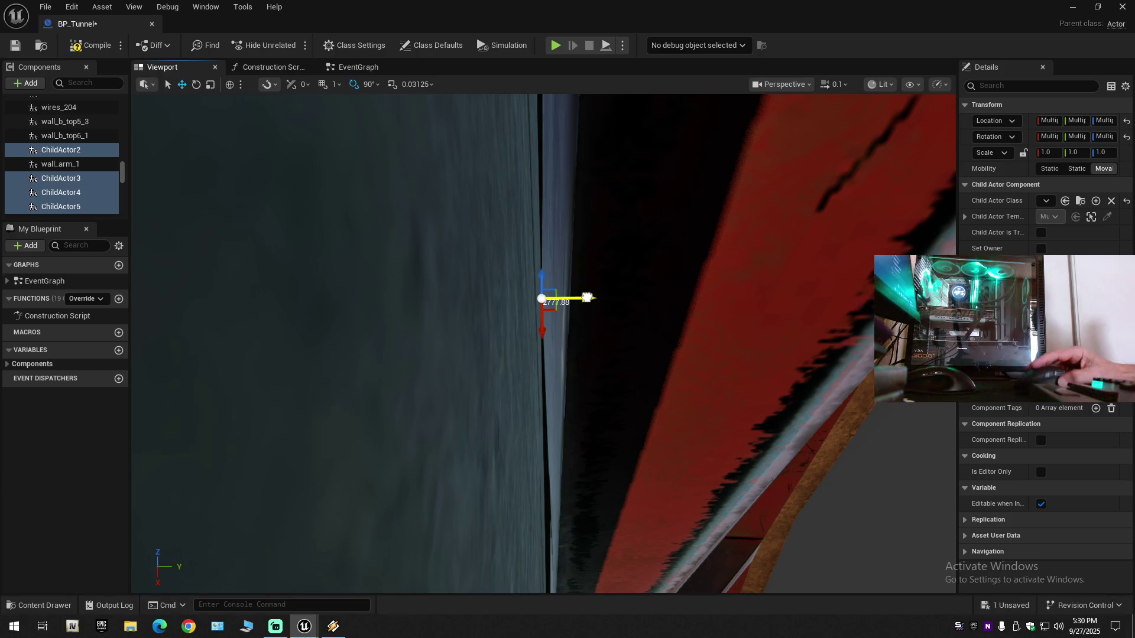
pyautogui.moveTo(566, 300); pyautogui.dragTo(566, 301)
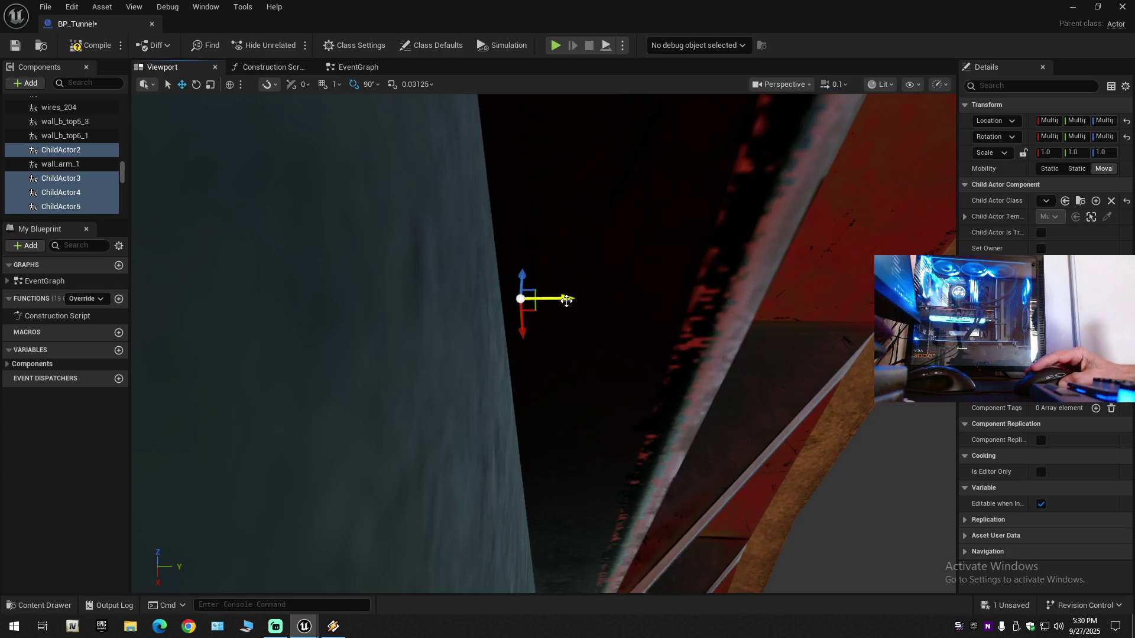
pyautogui.scroll(3, 544, 343)
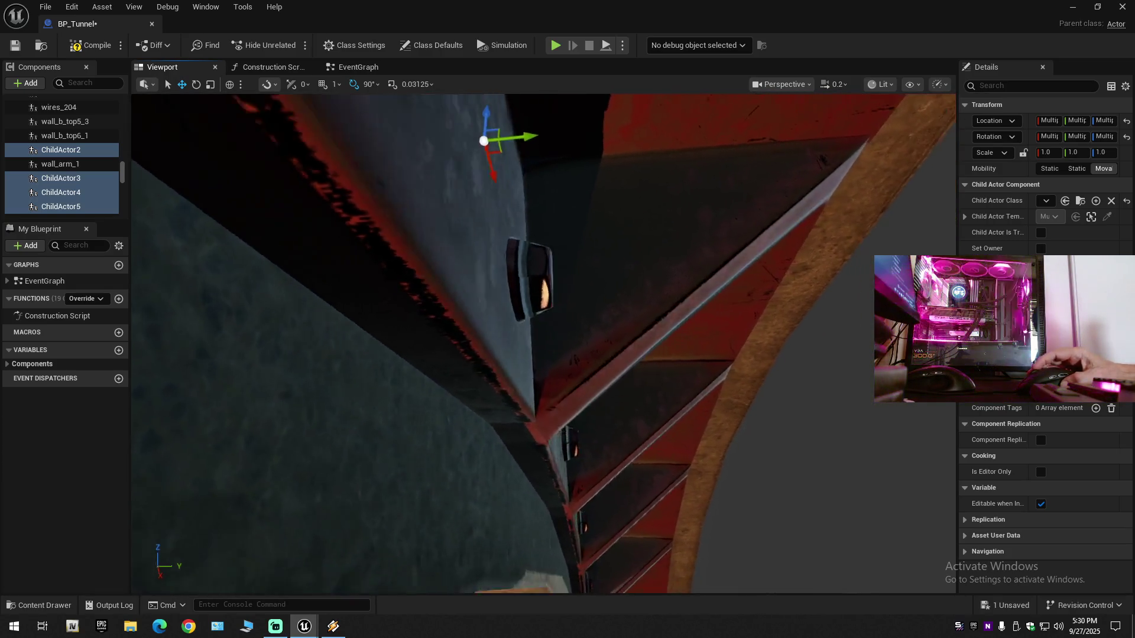
pyautogui.press('a')
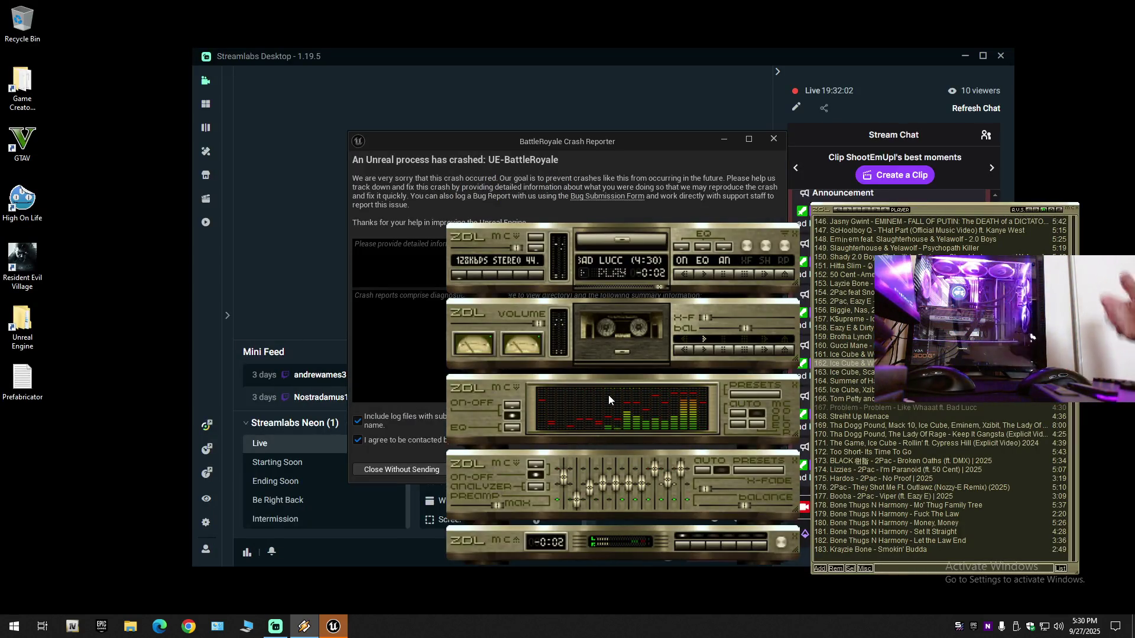
# Step: Send the out-of-memory crash report and restart the Unreal Editor
pyautogui.click(635, 145)
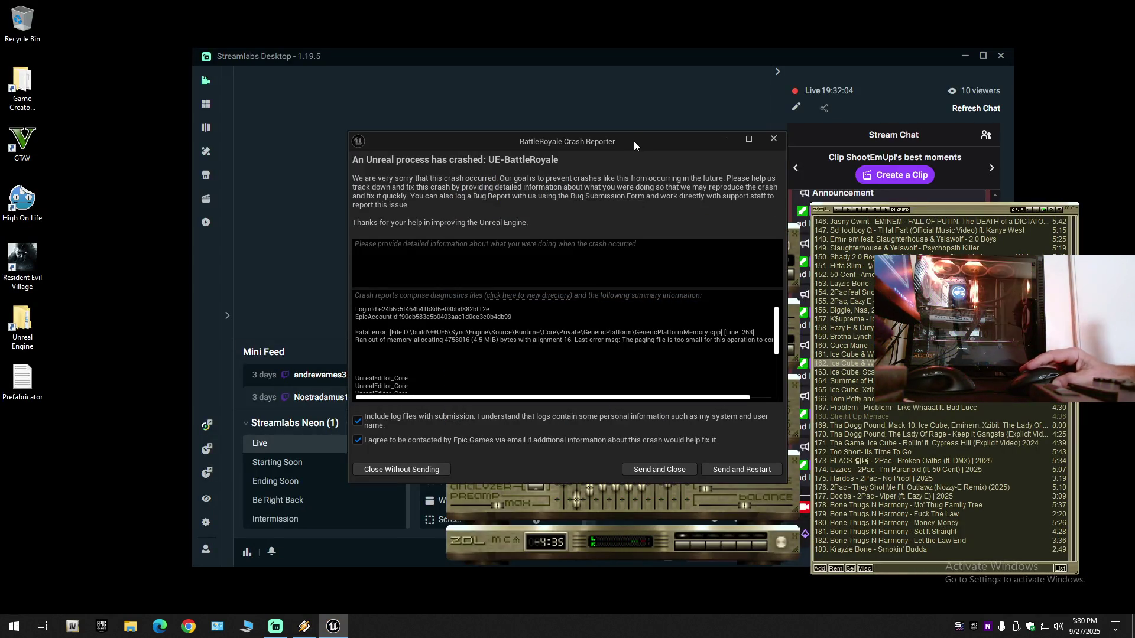
pyautogui.click(725, 468)
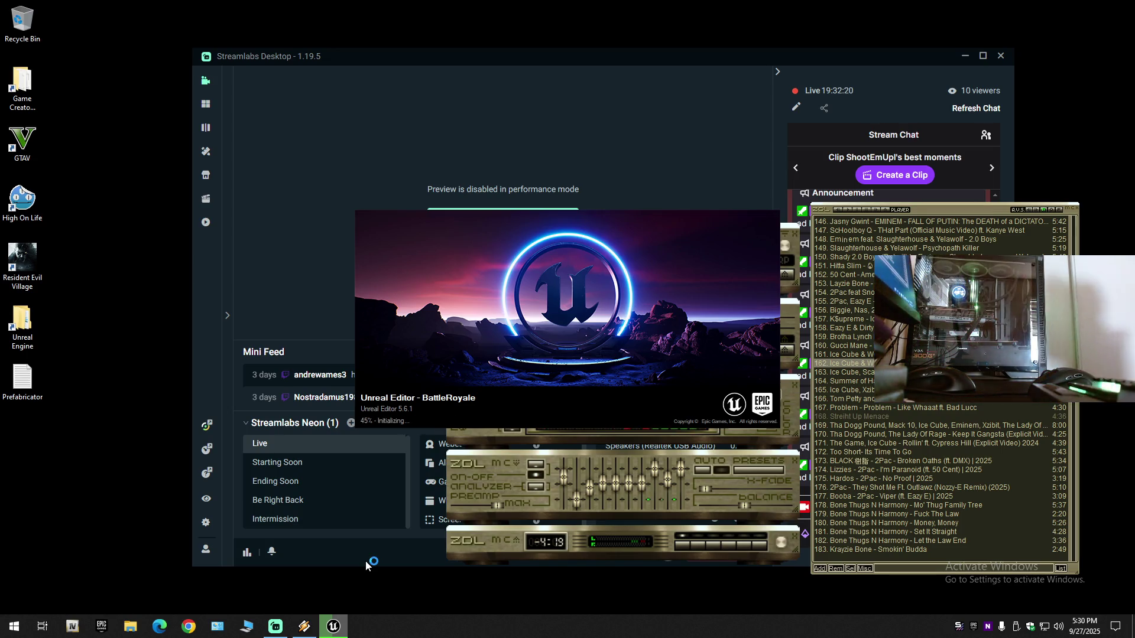
# Step: Clear Streamlabs and the Epic Games launcher out of the way while the editor reloads BattleRoyale
pyautogui.click(964, 57)
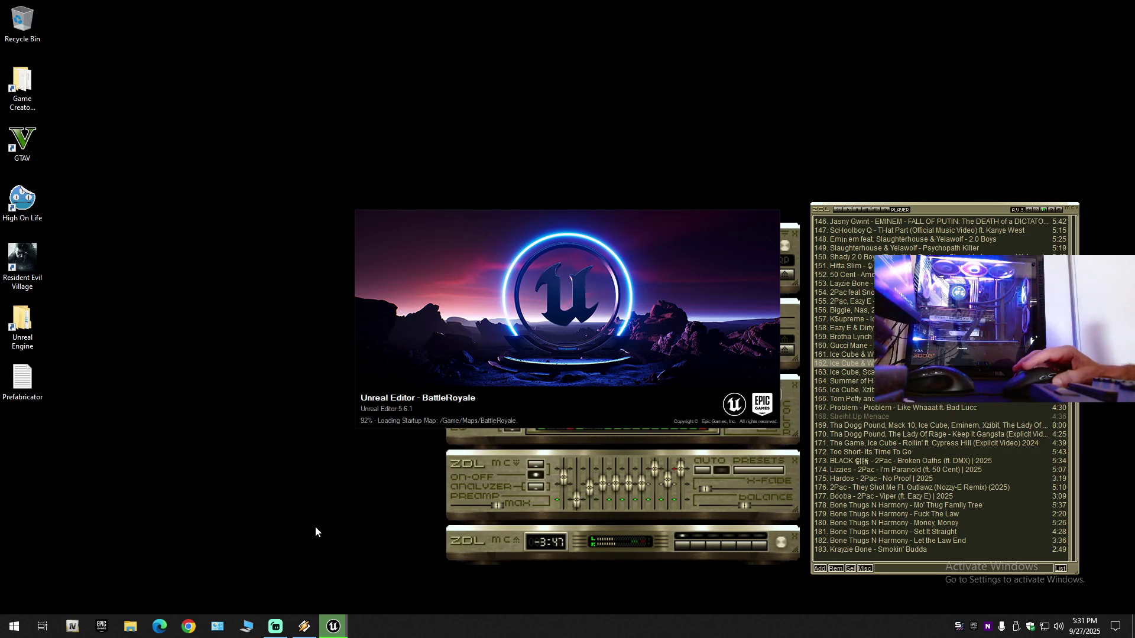
pyautogui.moveTo(281, 625)
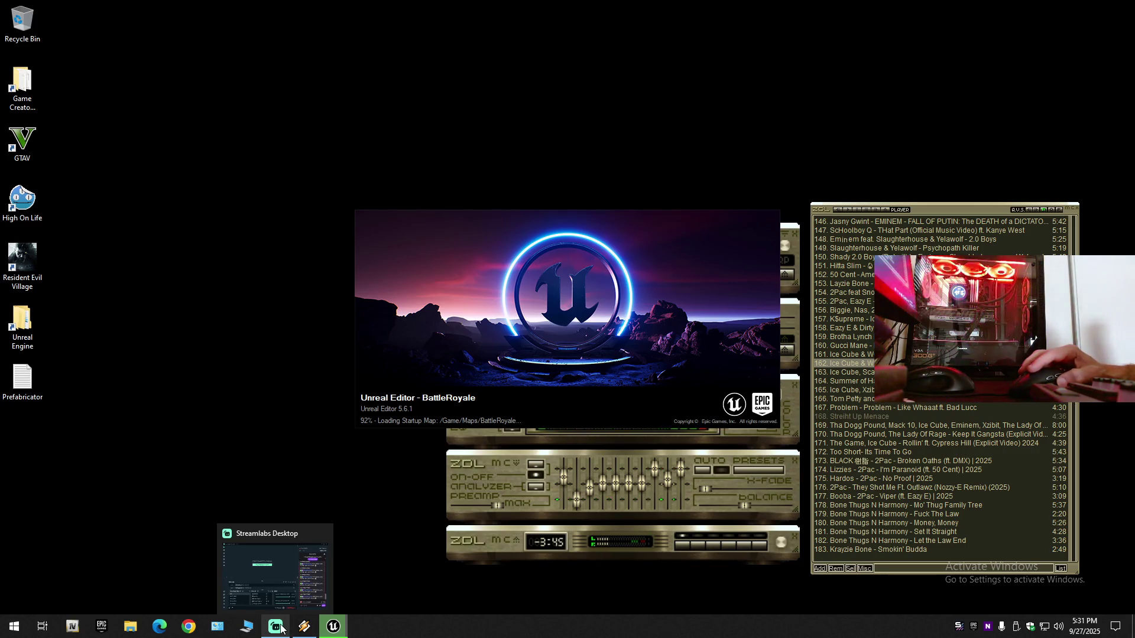
pyautogui.click(453, 512)
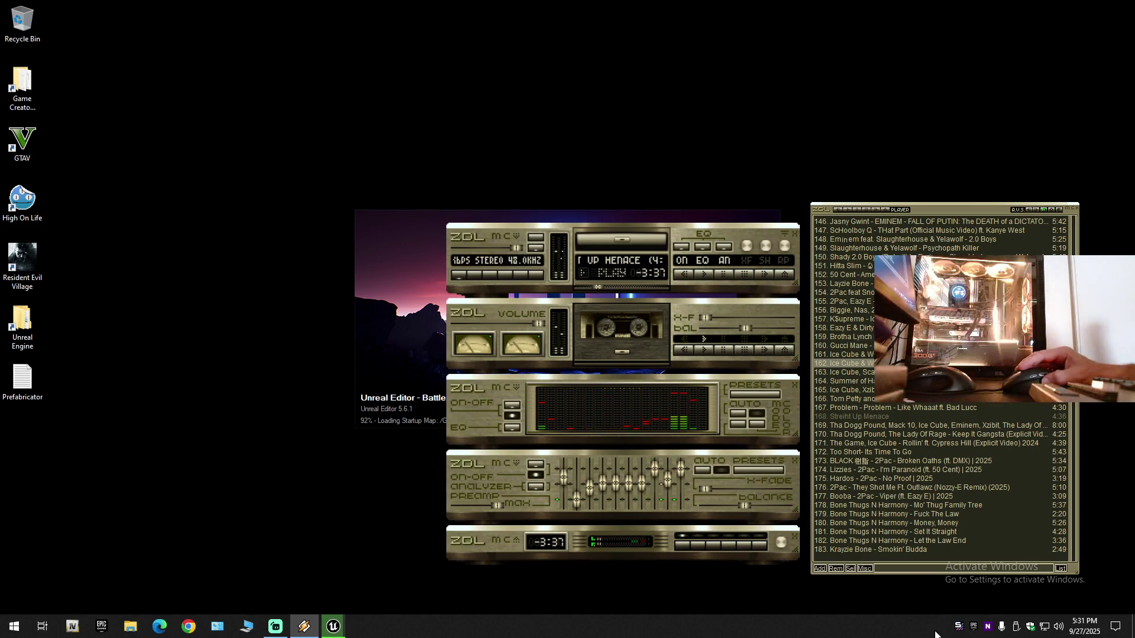
pyautogui.click(973, 626)
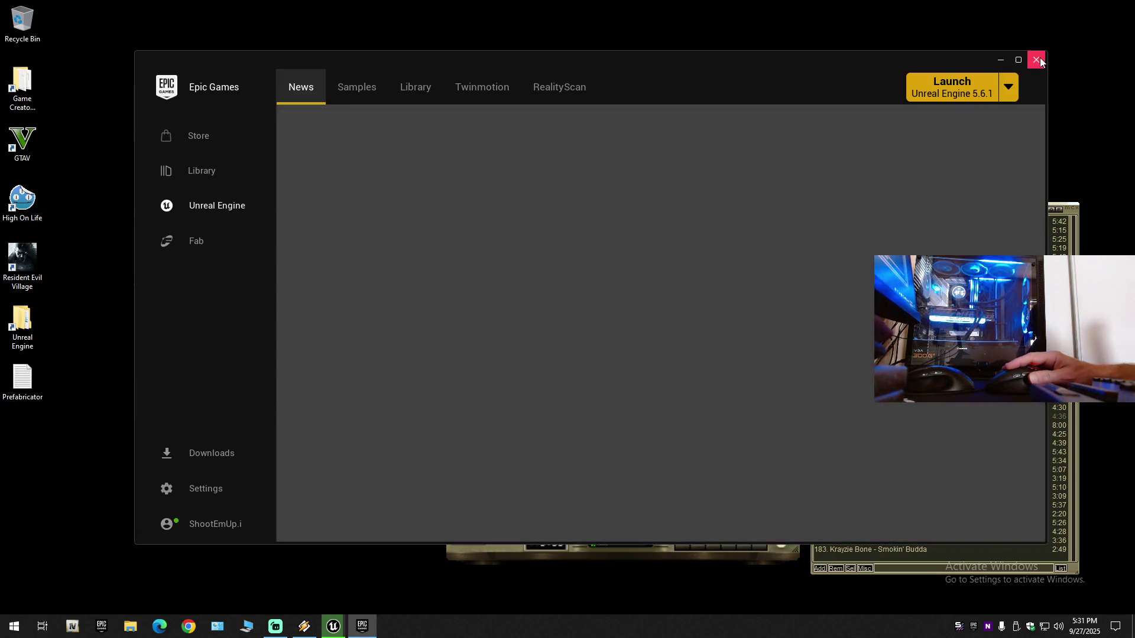
pyautogui.click(1036, 60)
pyautogui.click(460, 232)
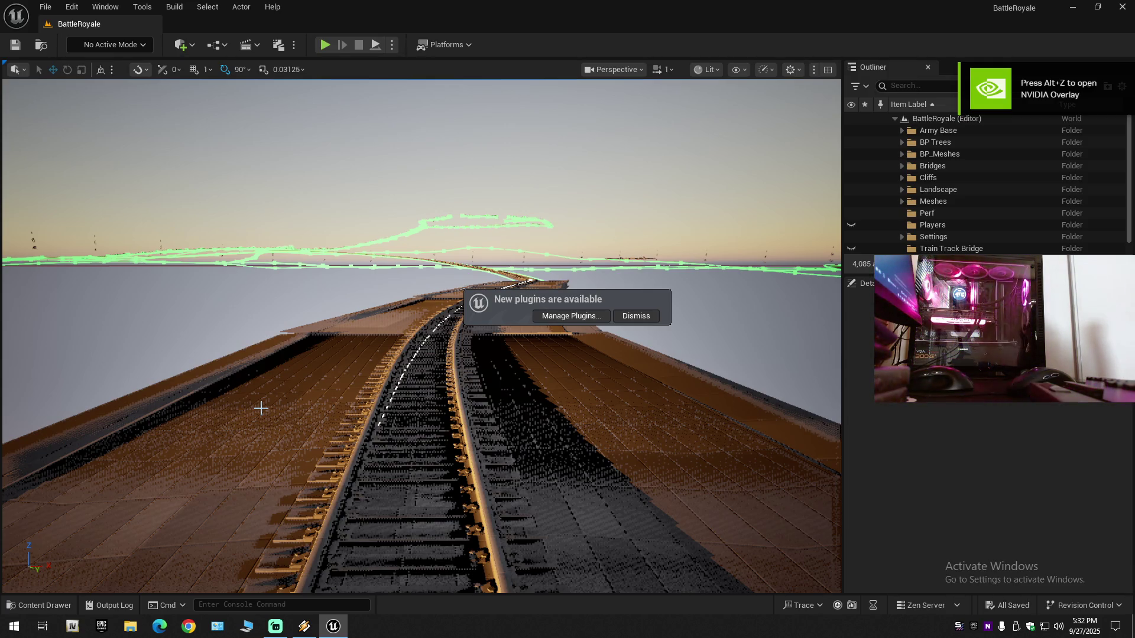
# Step: Bring the Unreal Editor forward and accept the prompt to reopen BP_Tunnel
pyautogui.click(275, 626)
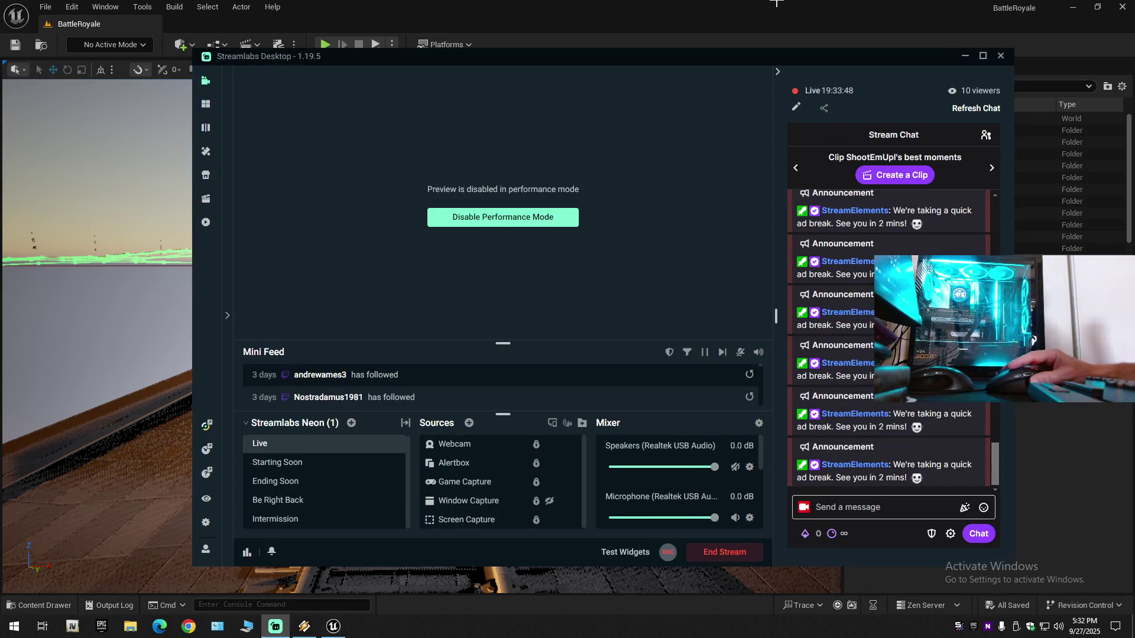
pyautogui.click(758, 10)
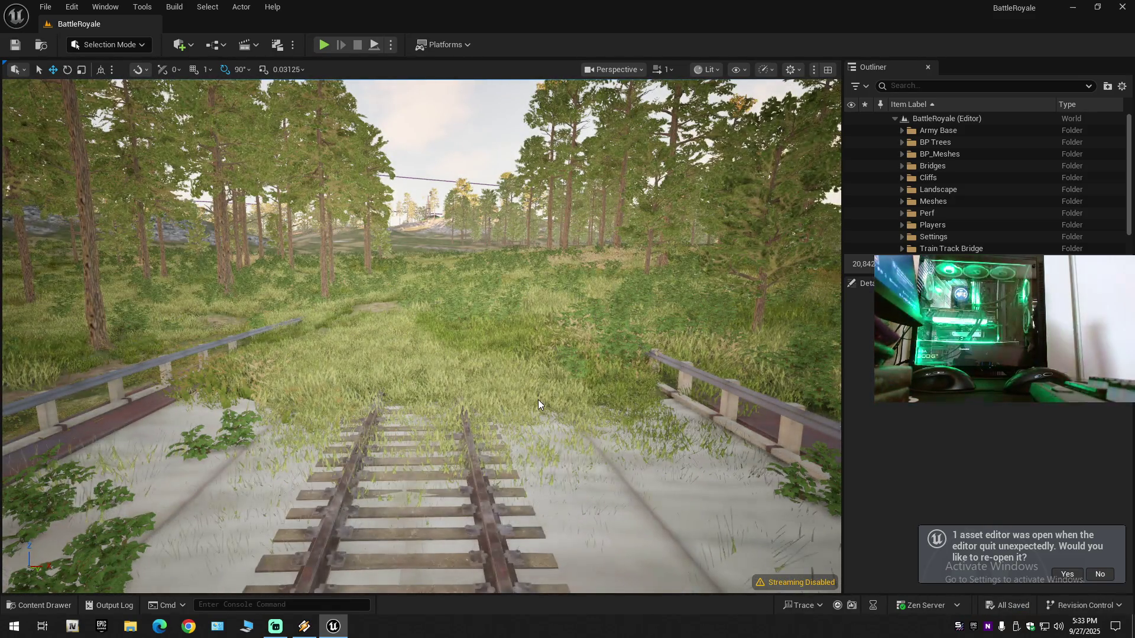
pyautogui.click(1070, 576)
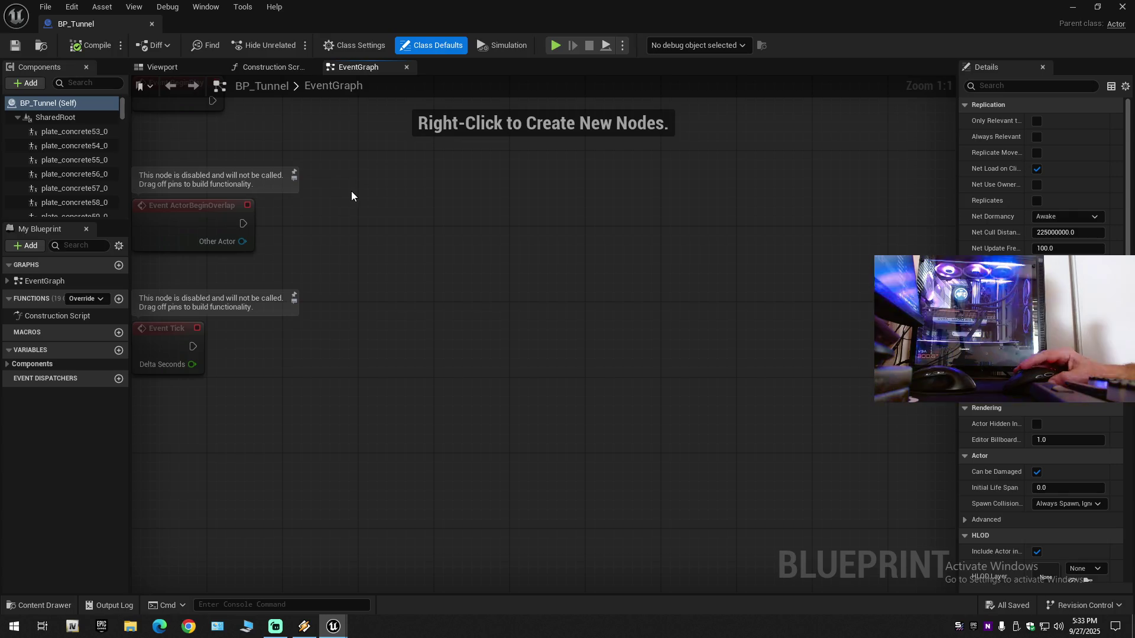
# Step: Switch to BP_Tunnel's Viewport and fly around the tunnel to inspect the red ring
pyautogui.click(161, 66)
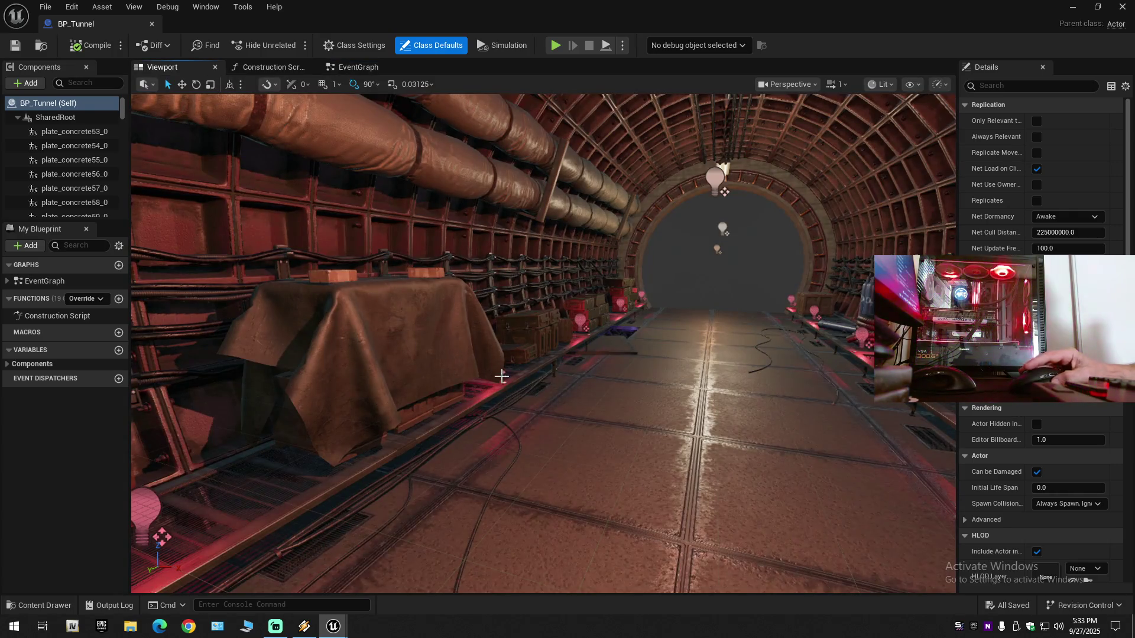
pyautogui.moveTo(532, 373)
pyautogui.mouseDown()
pyautogui.moveTo(224, 373)
pyautogui.moveTo(218, 307)
pyautogui.moveTo(230, 265)
pyautogui.mouseUp()
pyautogui.press('f')
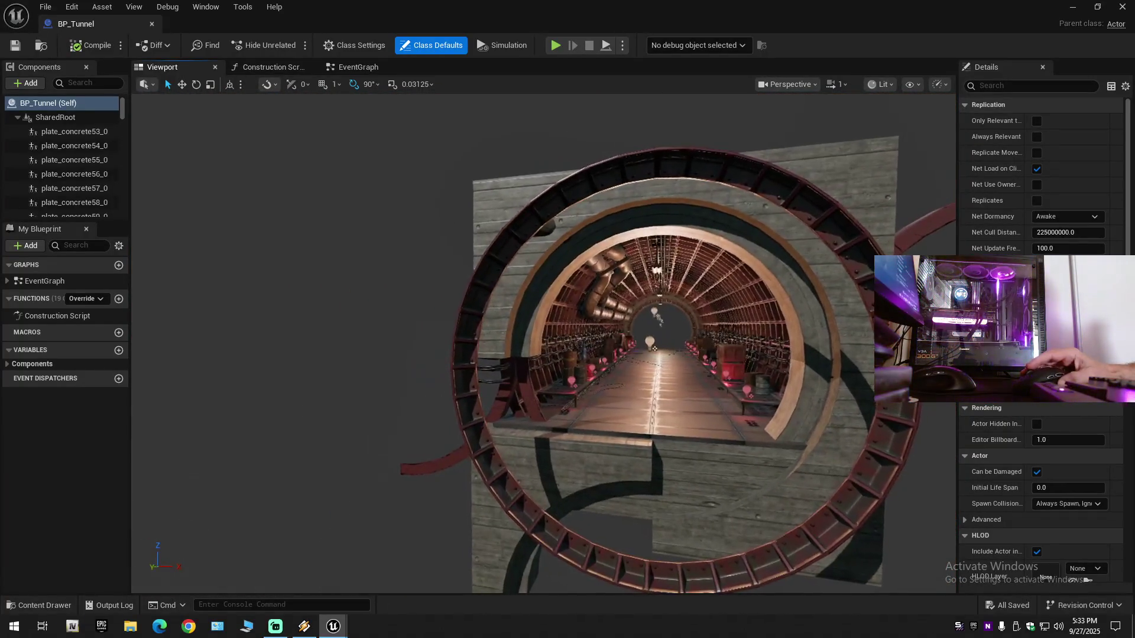
pyautogui.moveTo(532, 354)
pyautogui.mouseDown()
pyautogui.moveTo(514, 278)
pyautogui.moveTo(531, 382)
pyautogui.moveTo(457, 438)
pyautogui.mouseUp()
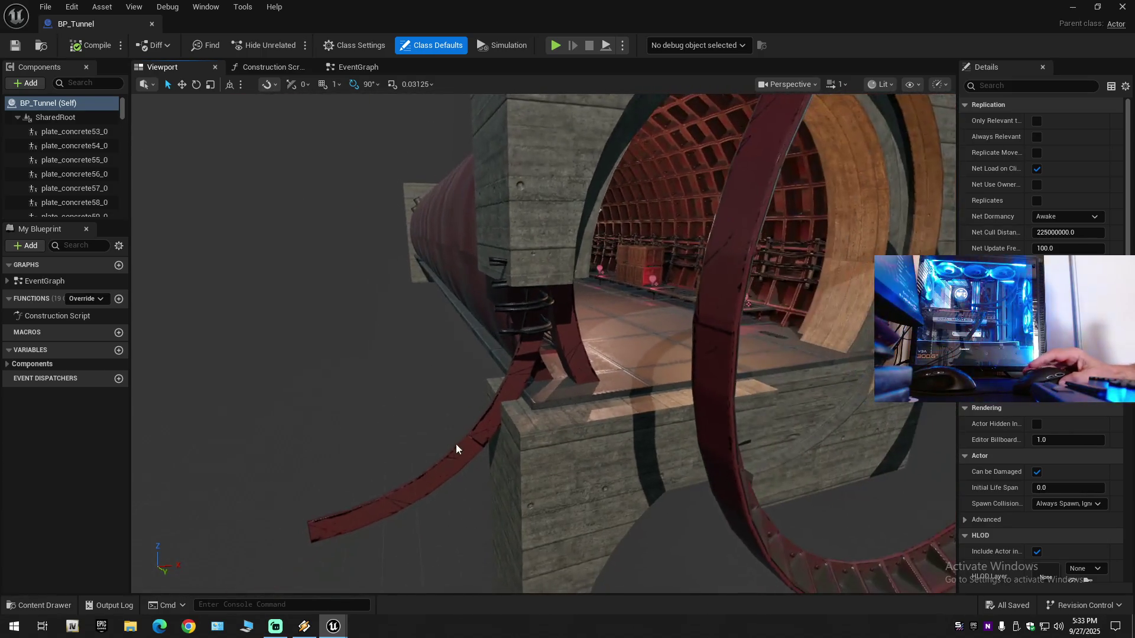
pyautogui.moveTo(732, 368)
pyautogui.mouseDown()
pyautogui.moveTo(603, 387)
pyautogui.moveTo(618, 384)
pyautogui.mouseUp()
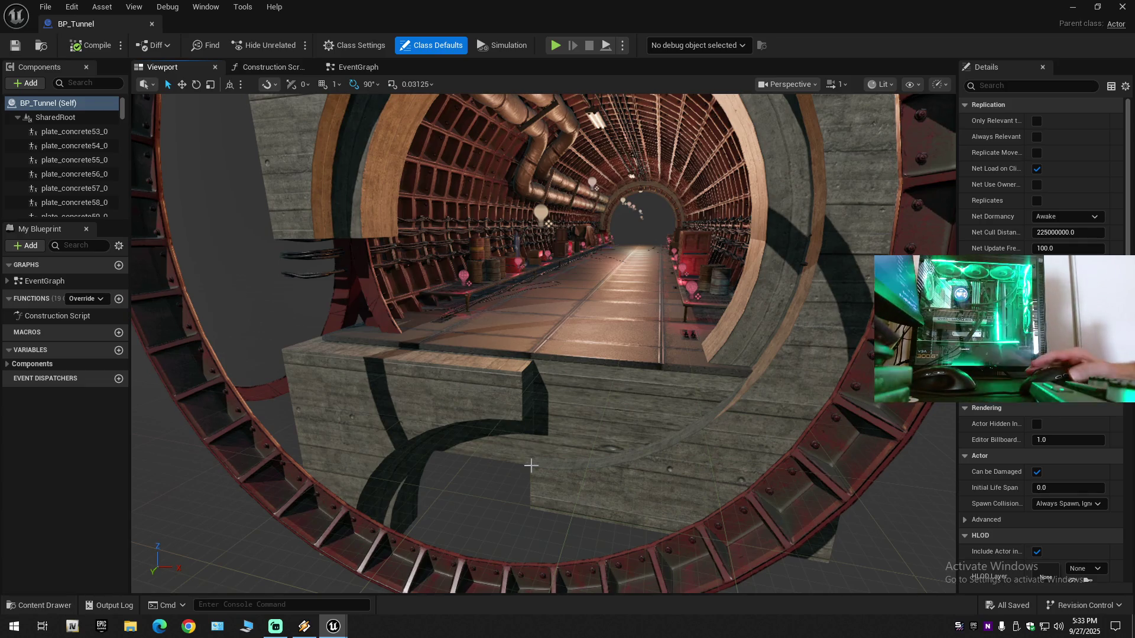
pyautogui.moveTo(530, 465); pyautogui.dragTo(530, 485)
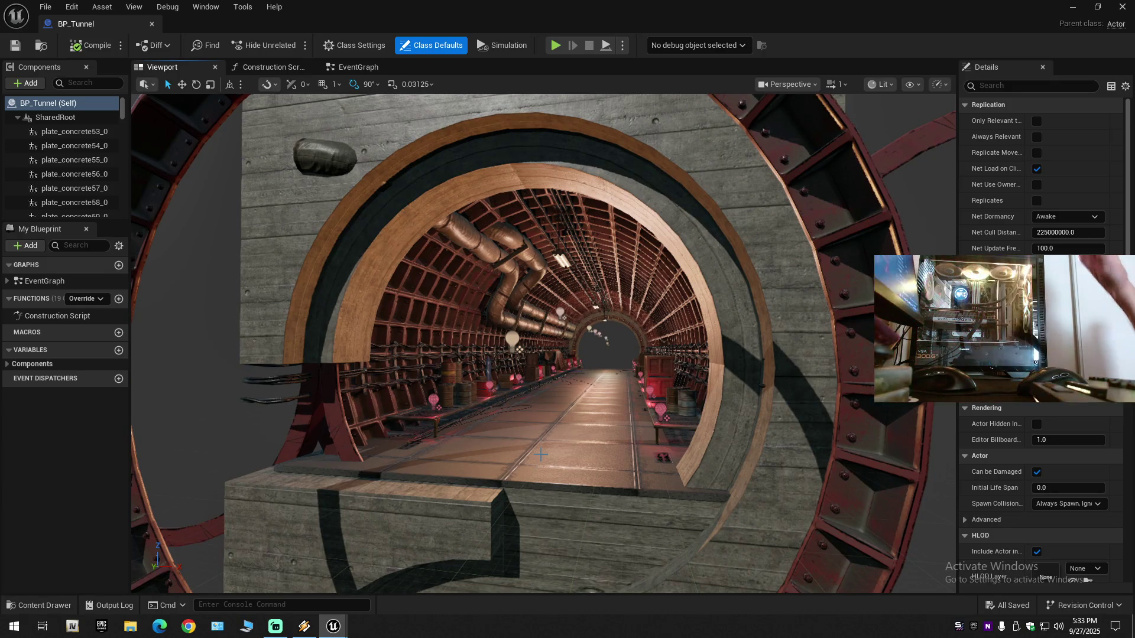
pyautogui.moveTo(490, 420)
pyautogui.mouseDown()
pyautogui.moveTo(200, 237)
pyautogui.moveTo(486, 419)
pyautogui.mouseUp()
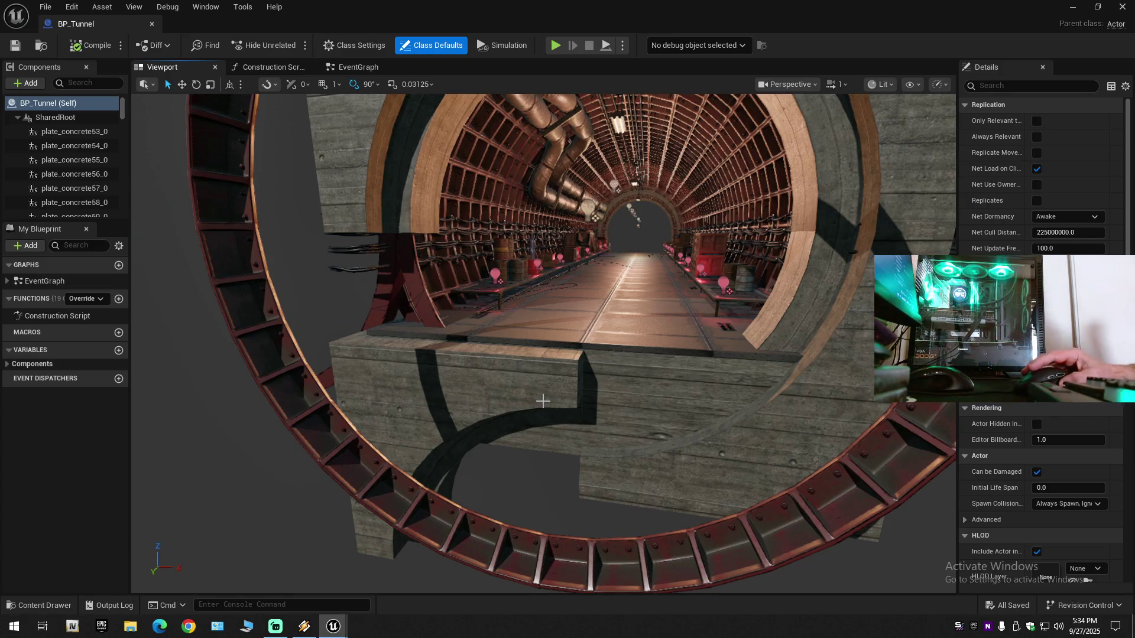
pyautogui.scroll(-1, 540, 403)
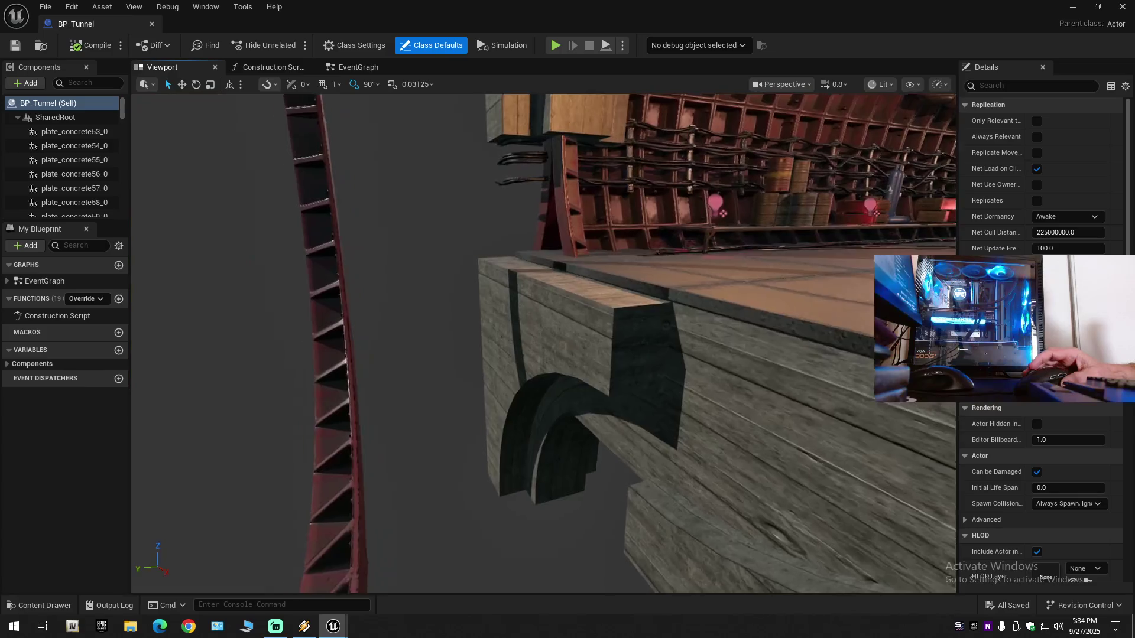
pyautogui.moveTo(540, 403); pyautogui.dragTo(561, 401)
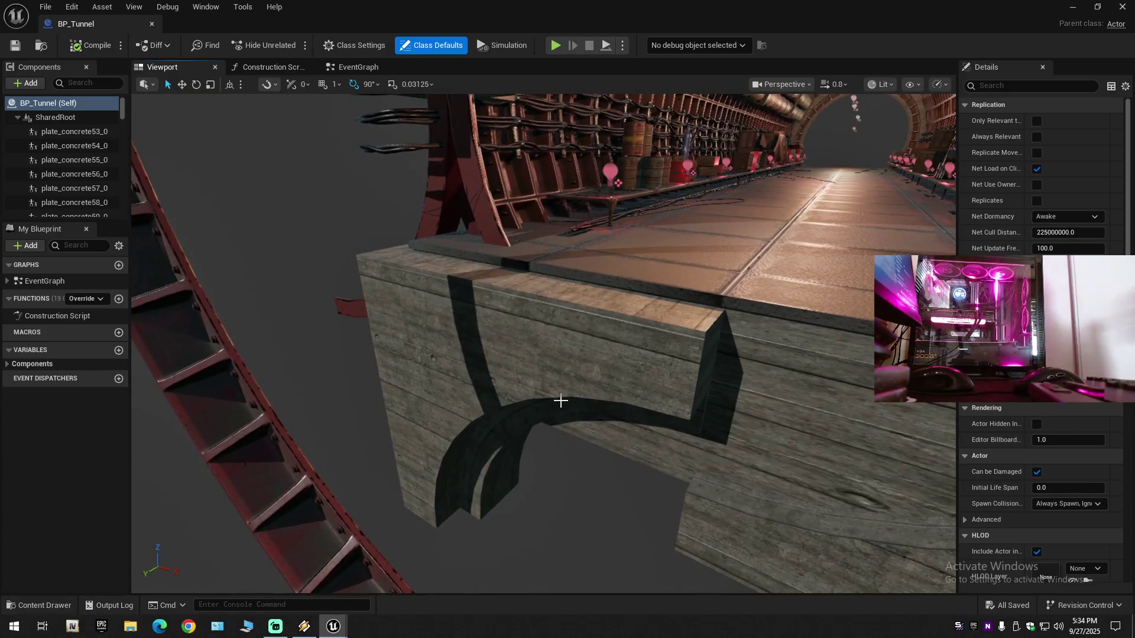
pyautogui.scroll(-1, 561, 308)
pyautogui.moveTo(561, 375); pyautogui.dragTo(561, 110)
pyautogui.scroll(3, 543, 343)
pyautogui.moveTo(544, 343)
pyautogui.mouseDown()
pyautogui.moveTo(520, 349)
pyautogui.moveTo(532, 346)
pyautogui.moveTo(532, 201)
pyautogui.moveTo(355, 204)
pyautogui.moveTo(449, 204)
pyautogui.moveTo(449, 97)
pyautogui.moveTo(438, 89)
pyautogui.moveTo(611, 238)
pyautogui.mouseUp()
pyautogui.scroll(-3, 378, 204)
pyautogui.scroll(1, 449, 204)
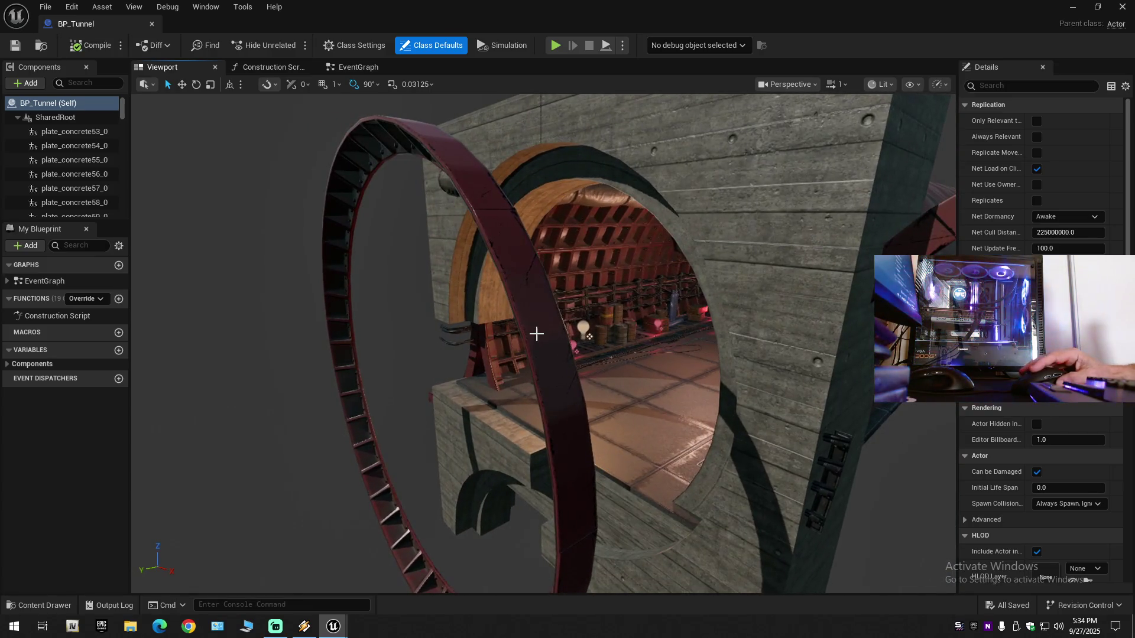
# Step: Undo the stray move of ChildActor4, returning its ring to Y 3203
pyautogui.click(547, 351)
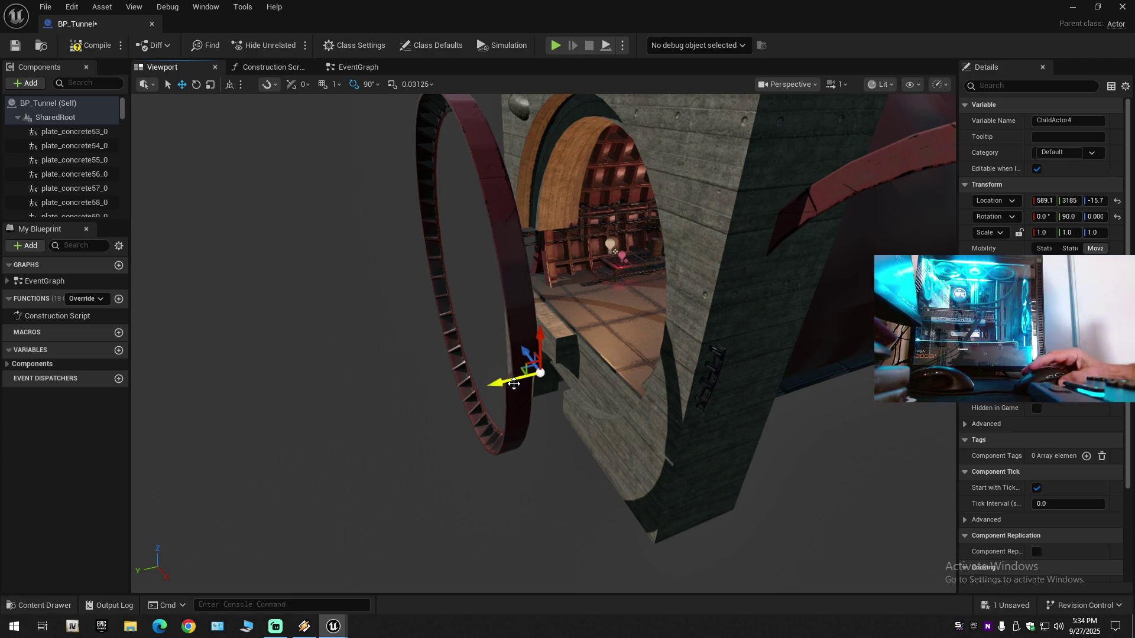
pyautogui.hotkey('ctrl', 'z')
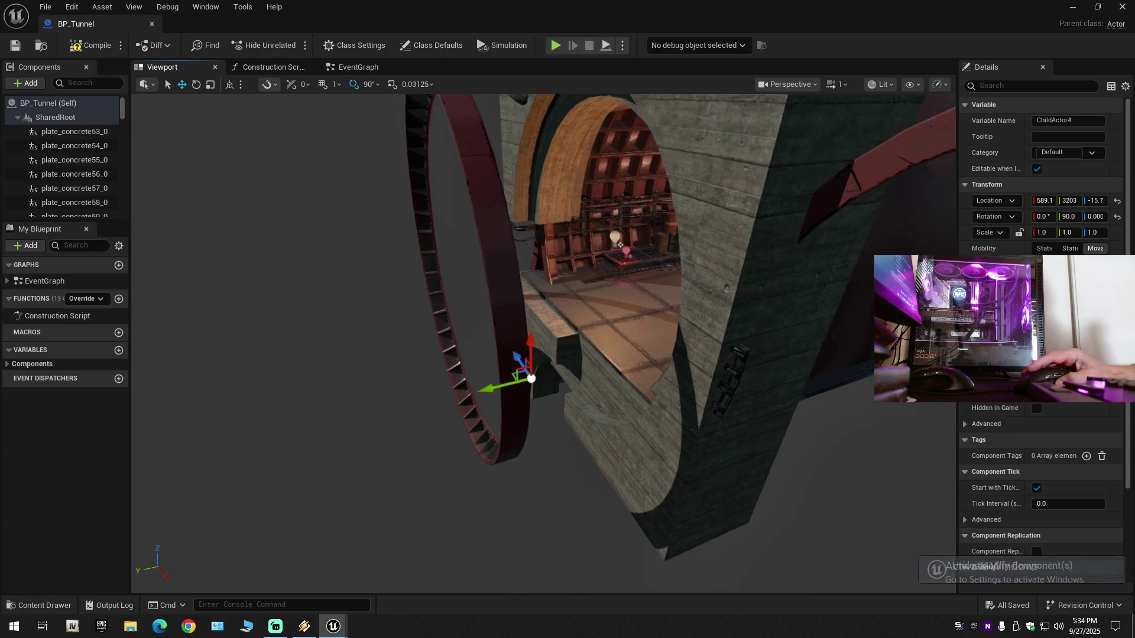
pyautogui.scroll(10, 619, 248)
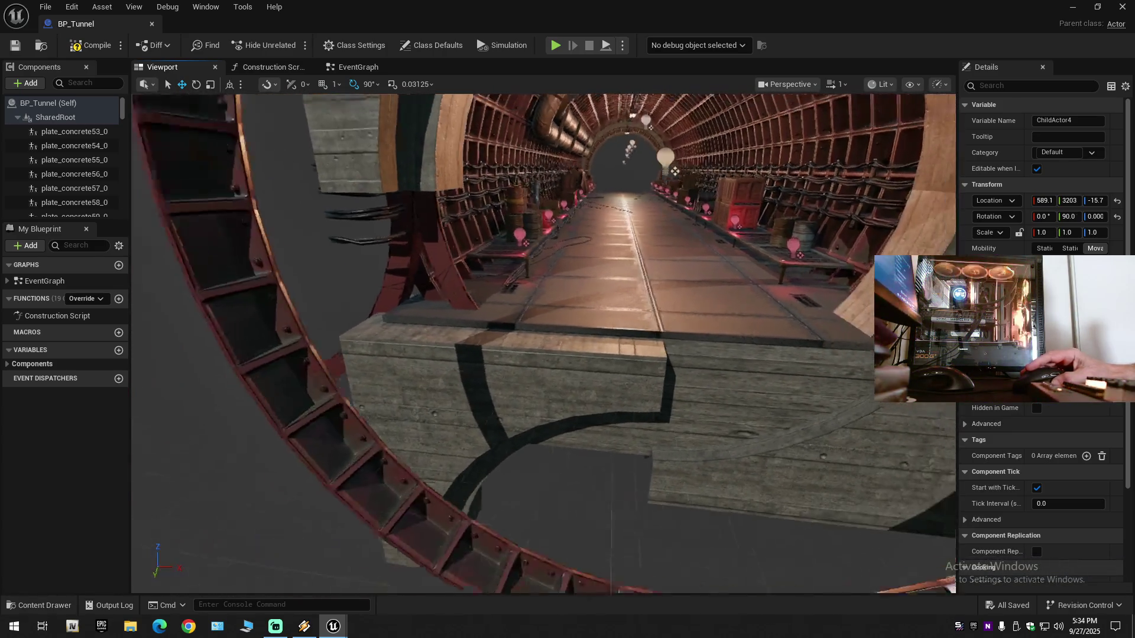
pyautogui.scroll(-2, 674, 172)
# Step: Select and frame wall_b_top5_2, then shift it into position
pyautogui.click(591, 410)
pyautogui.press('f')
pyautogui.moveTo(591, 411); pyautogui.dragTo(553, 461)
pyautogui.moveTo(612, 427)
pyautogui.mouseDown()
pyautogui.moveTo(662, 433)
pyautogui.moveTo(527, 431)
pyautogui.mouseUp()
# Step: Roll wall_b_top5_2 through two 90° turns, bringing its X rotation to about 540
pyautogui.press('e')
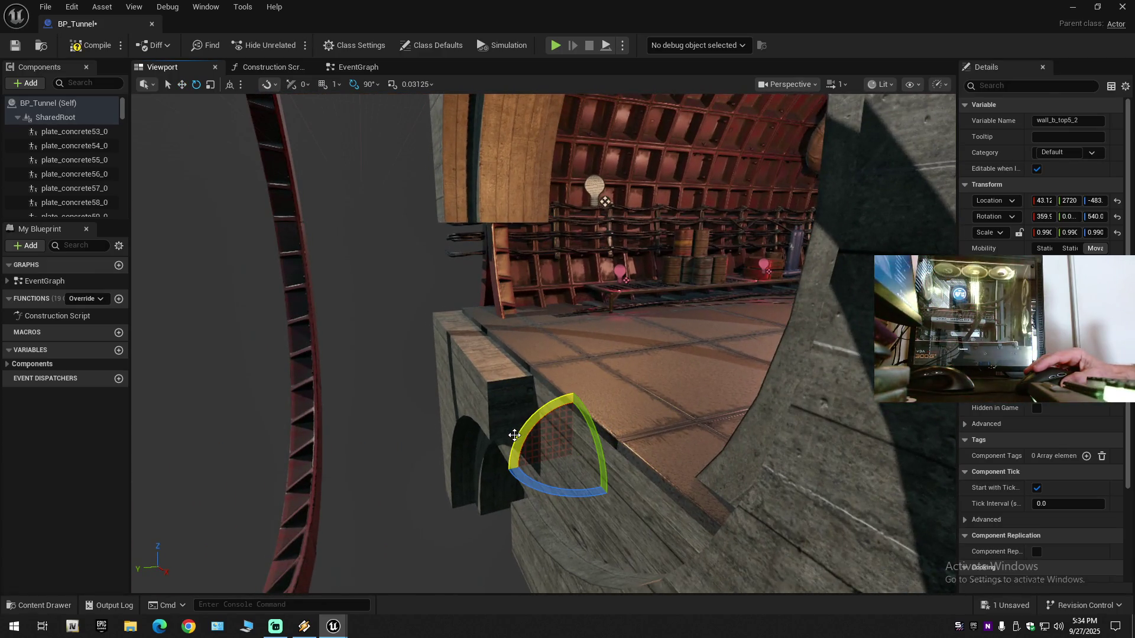
pyautogui.moveTo(576, 401); pyautogui.dragTo(579, 400)
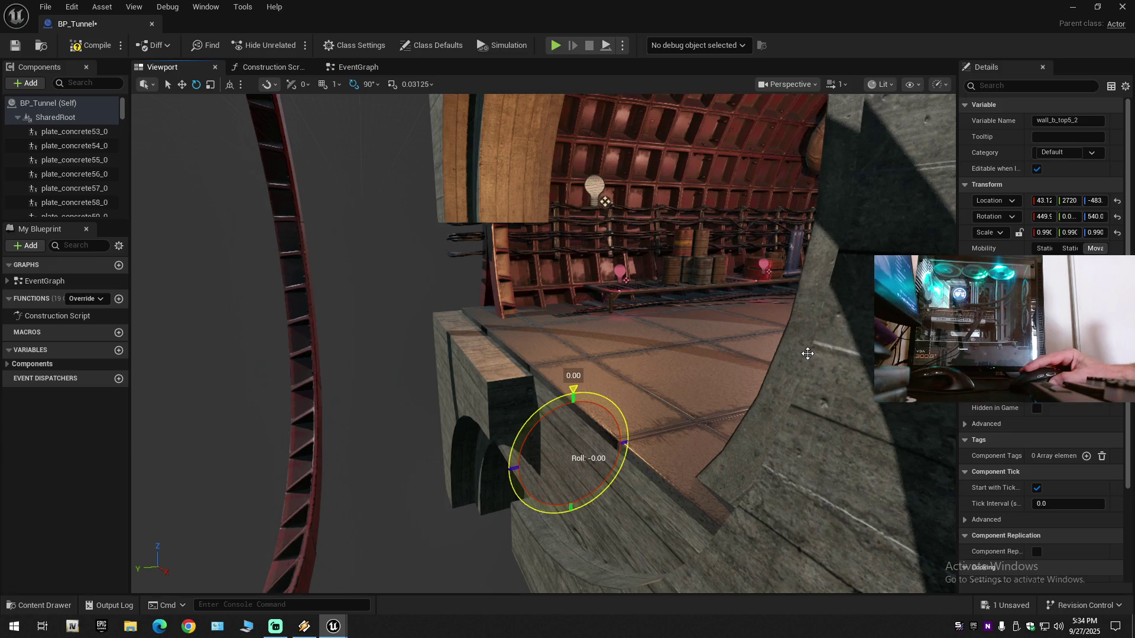
pyautogui.moveTo(579, 400); pyautogui.dragTo(666, 369)
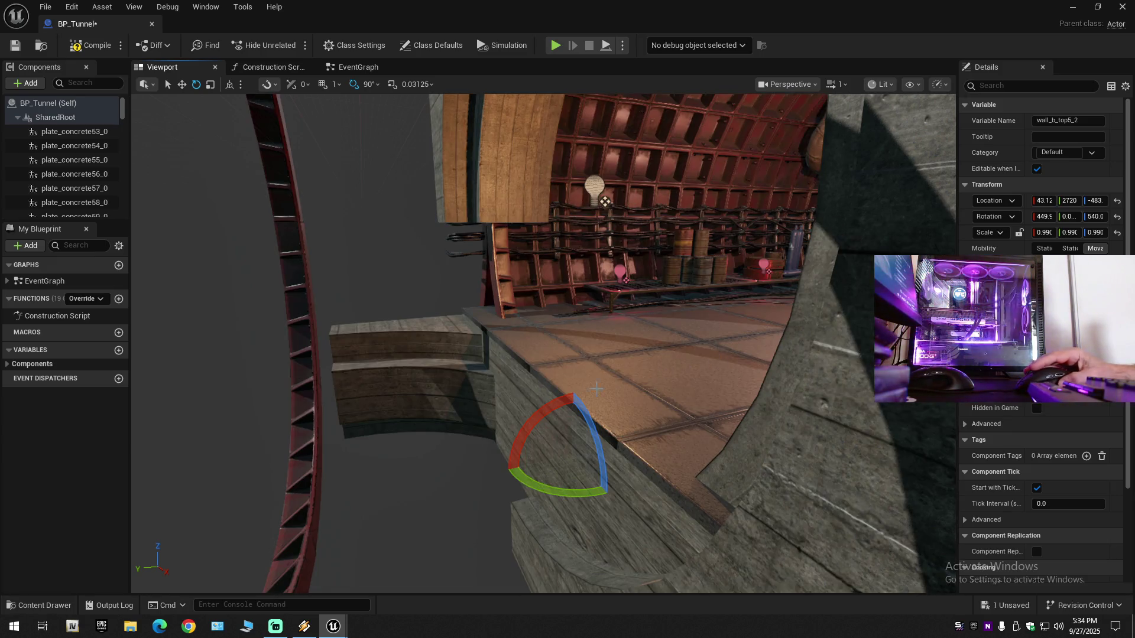
pyautogui.moveTo(527, 421)
pyautogui.mouseDown()
pyautogui.moveTo(692, 352)
pyautogui.moveTo(732, 354)
pyautogui.mouseUp()
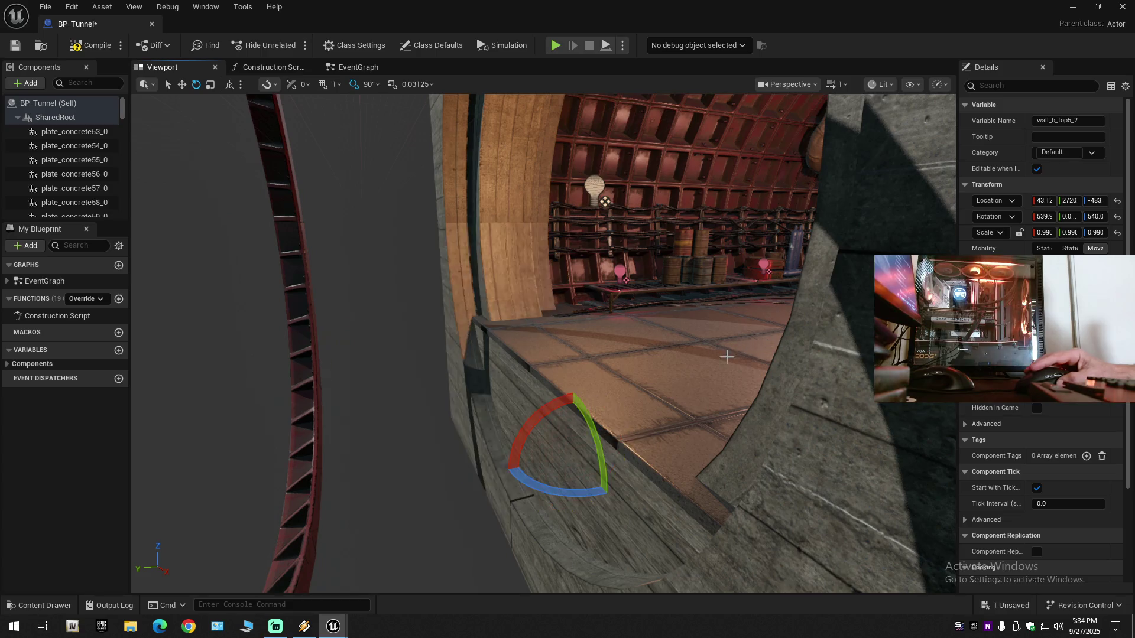
# Step: Orbit around the tunnel wall and select the ChildActor2 red ring
pyautogui.moveTo(669, 377); pyautogui.dragTo(609, 385)
pyautogui.moveTo(496, 245); pyautogui.dragTo(548, 316)
pyautogui.click(547, 313)
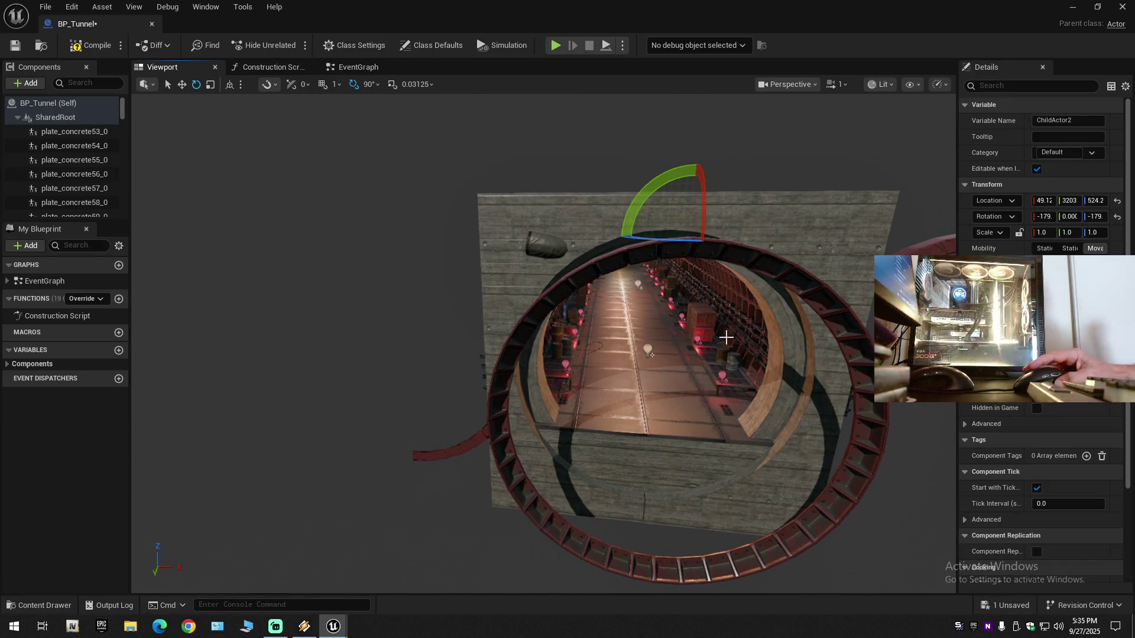
# Step: Move wall_arm5_1 to X 649.5 and Y 3084
pyautogui.scroll(6, 724, 343)
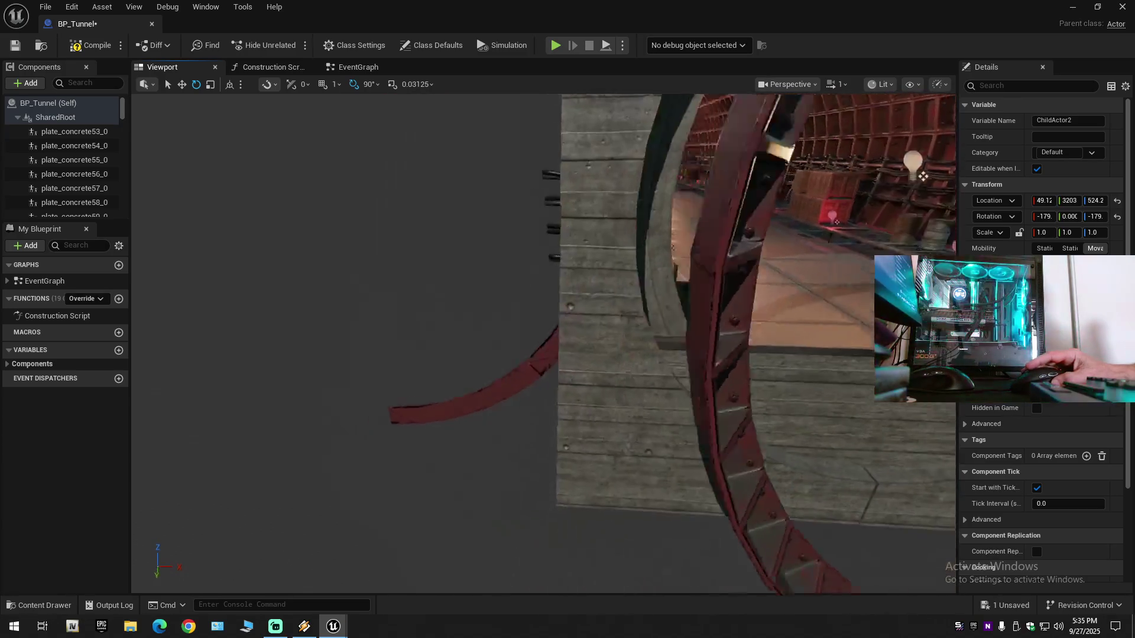
pyautogui.scroll(-3, 634, 315)
pyautogui.click(588, 324)
pyautogui.scroll(-5, 588, 324)
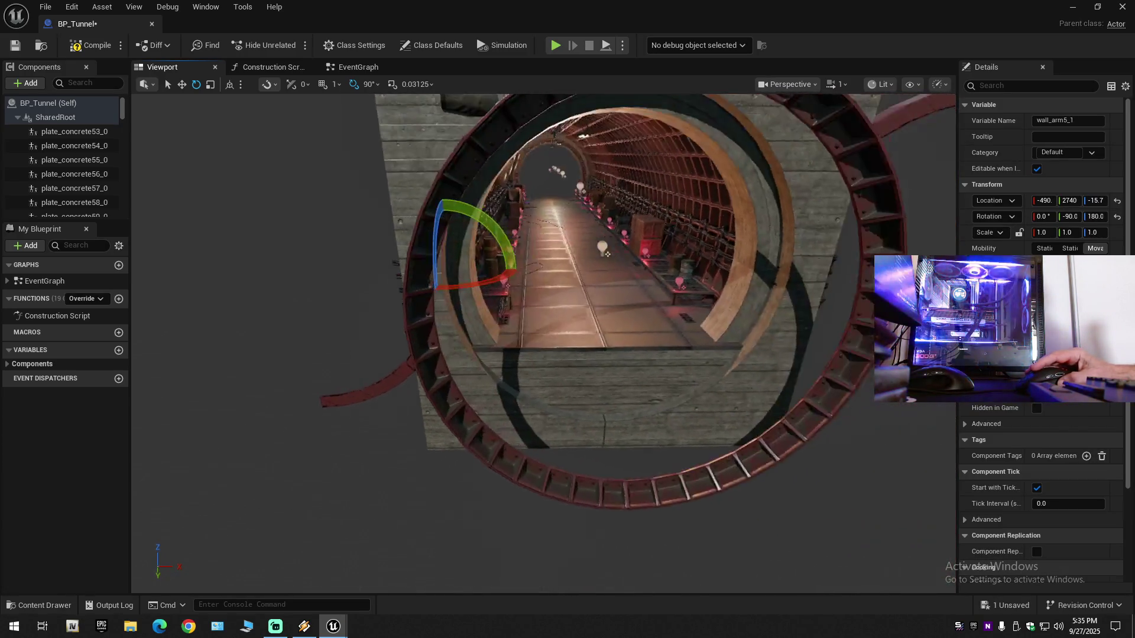
pyautogui.press('w')
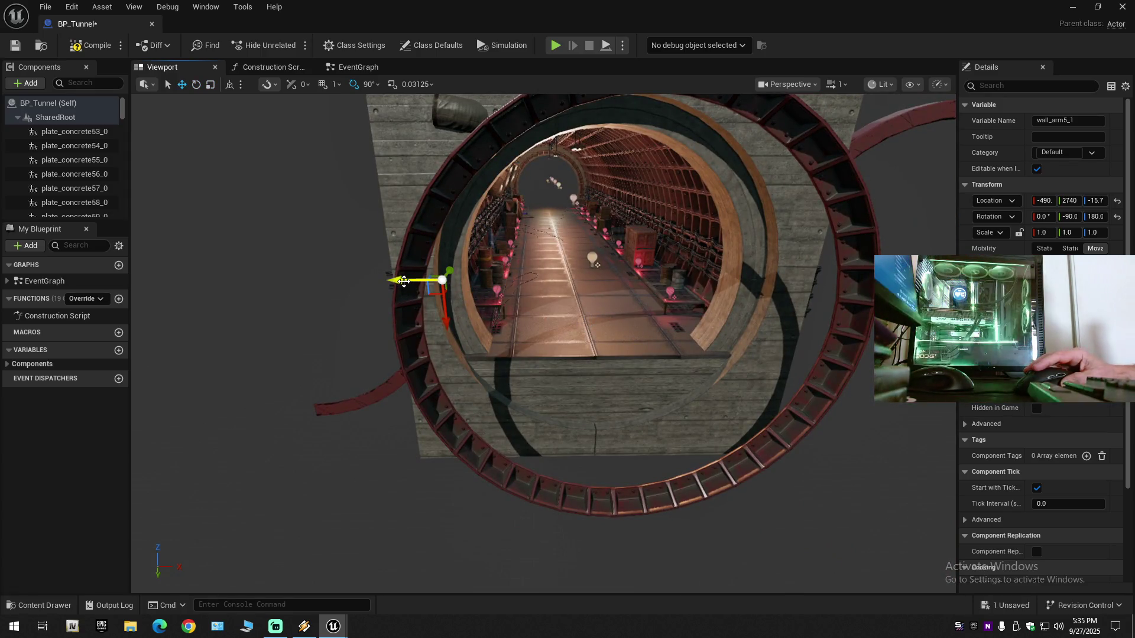
pyautogui.moveTo(406, 282); pyautogui.dragTo(604, 283)
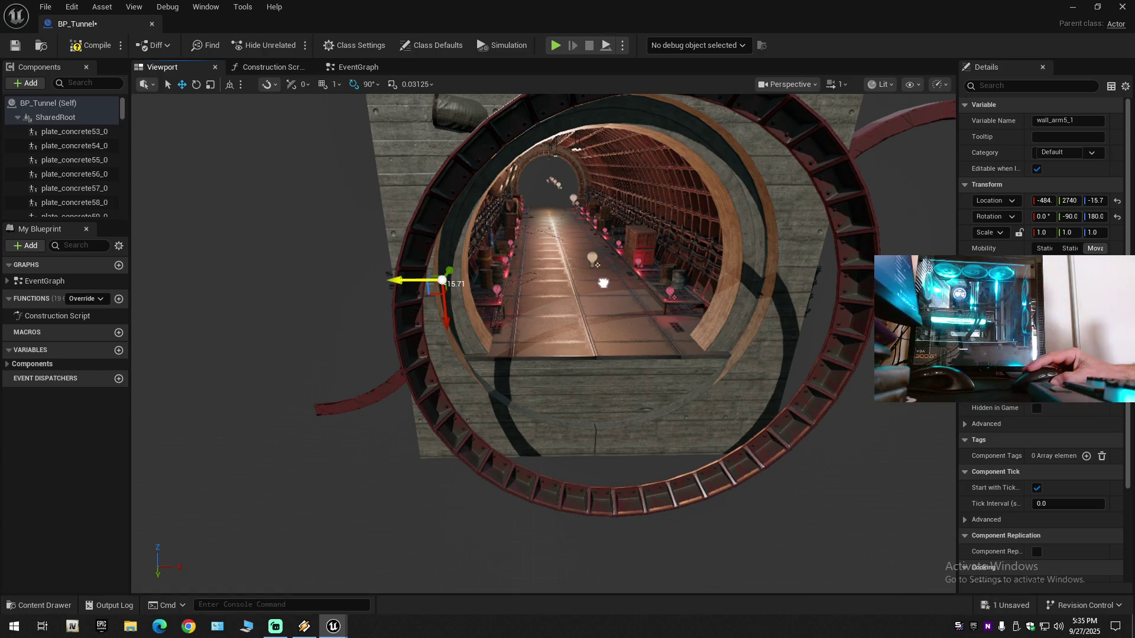
pyautogui.moveTo(735, 280)
pyautogui.mouseDown()
pyautogui.moveTo(750, 279)
pyautogui.moveTo(750, 240)
pyautogui.moveTo(721, 266)
pyautogui.moveTo(717, 308)
pyautogui.mouseUp()
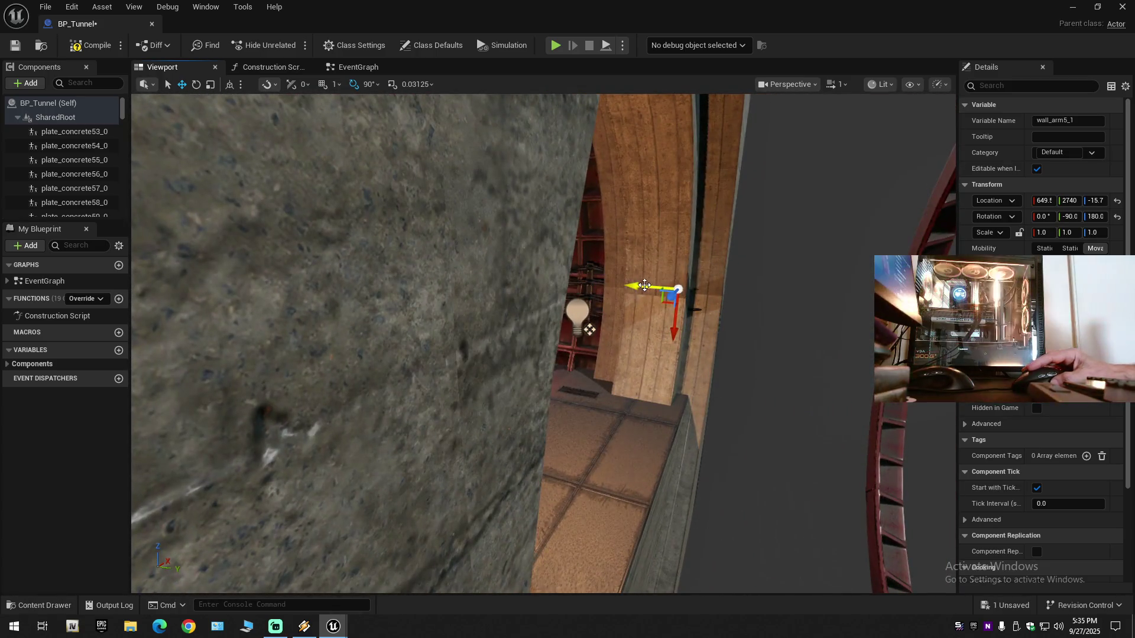
pyautogui.moveTo(647, 287)
pyautogui.mouseDown()
pyautogui.moveTo(778, 307)
pyautogui.moveTo(709, 312)
pyautogui.moveTo(776, 288)
pyautogui.mouseUp()
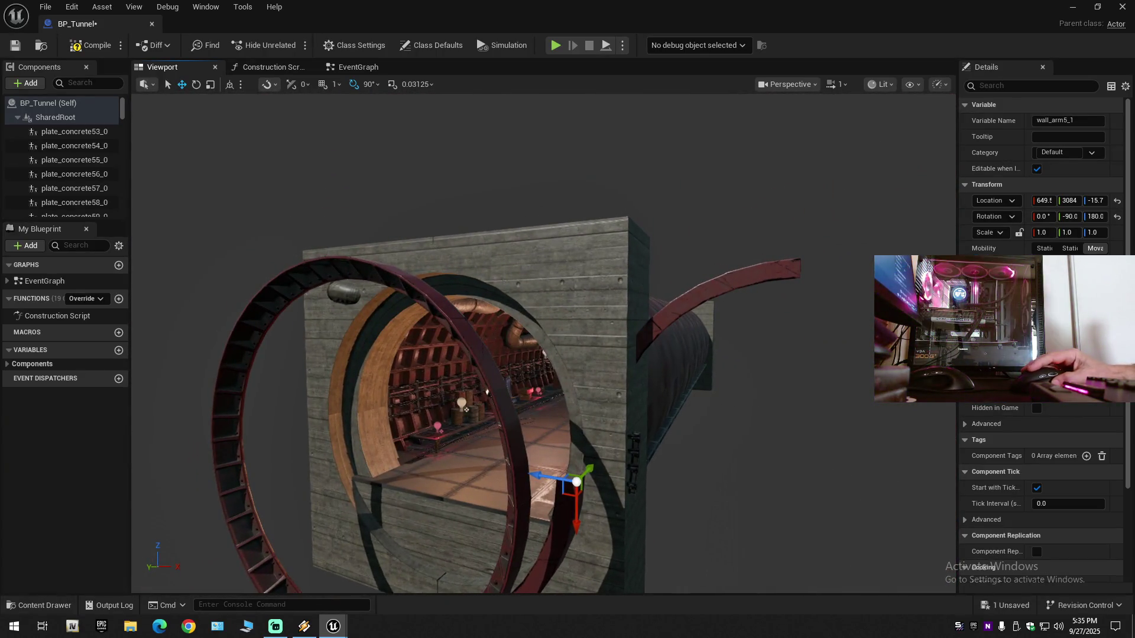
# Step: Move wall_arm2_1 to the tunnel's left side at Y 2554, then select two ring actors
pyautogui.click(688, 327)
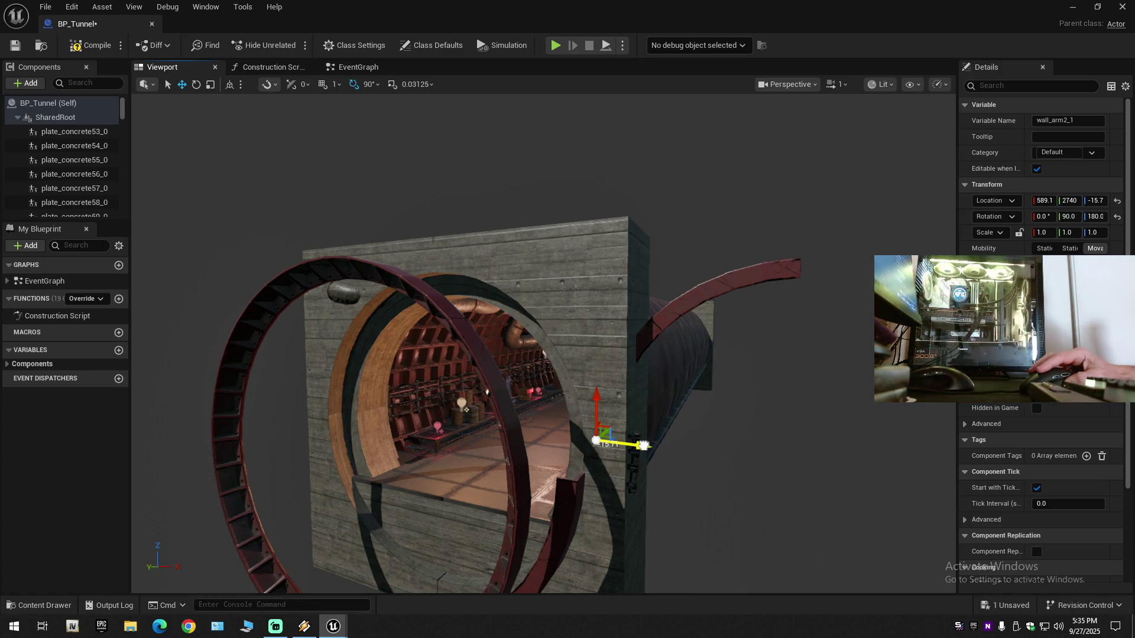
pyautogui.moveTo(643, 445); pyautogui.dragTo(413, 428)
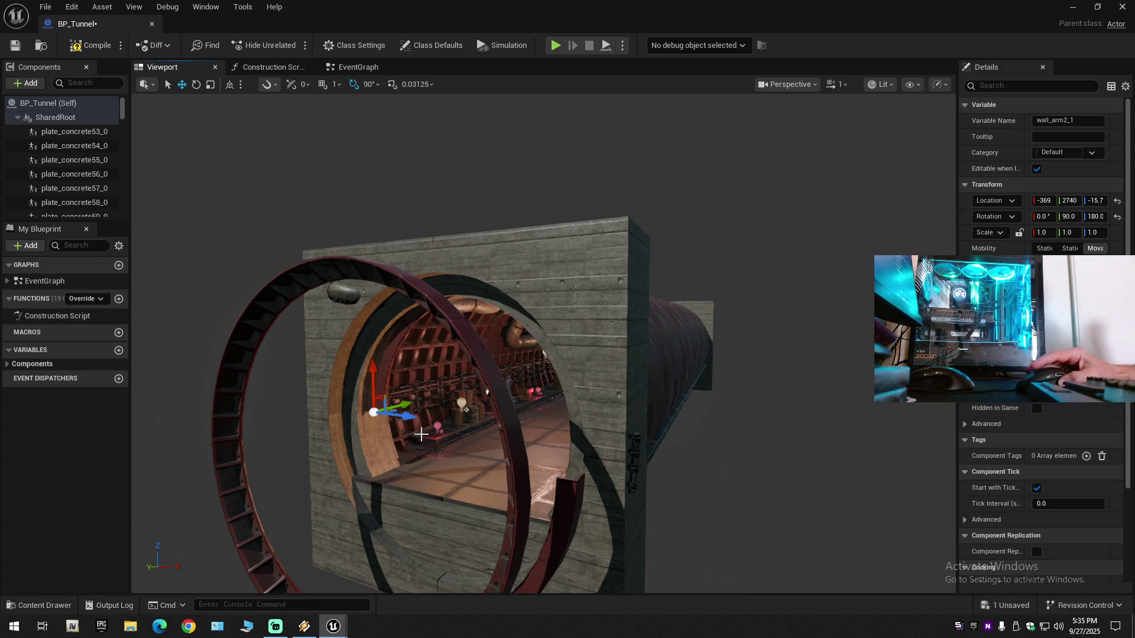
pyautogui.scroll(-10, 420, 434)
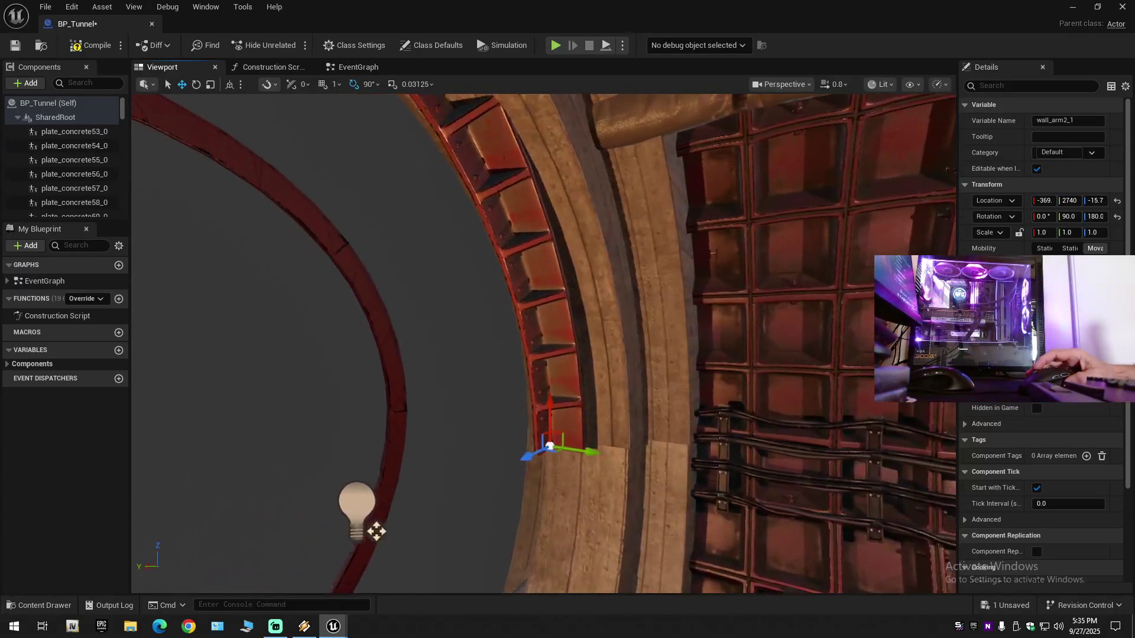
pyautogui.moveTo(421, 434); pyautogui.dragTo(307, 455)
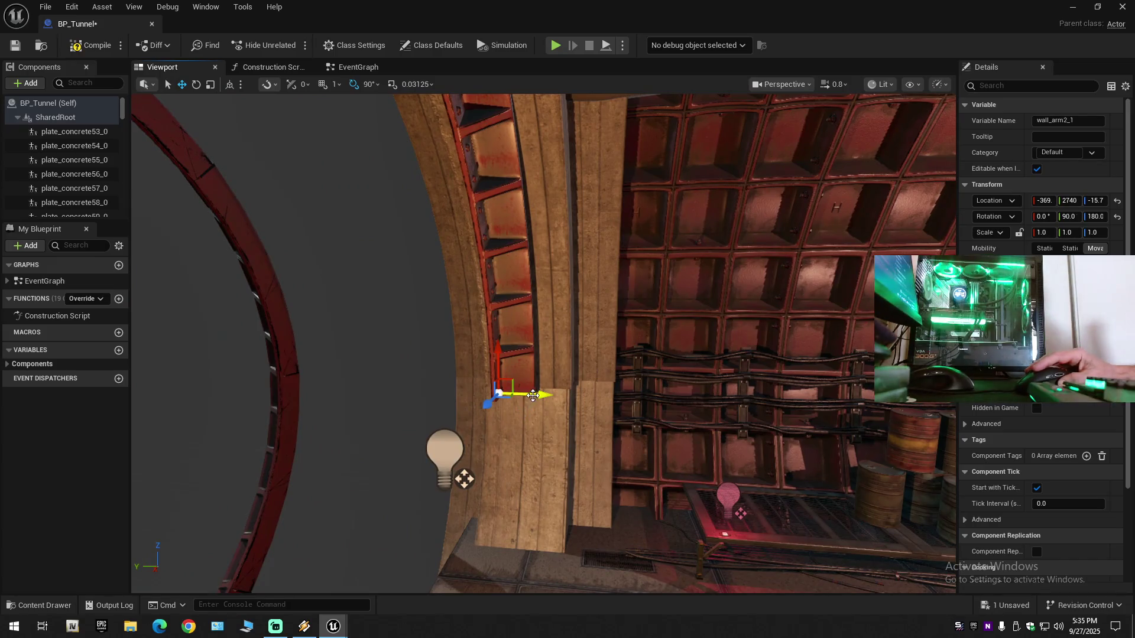
pyautogui.moveTo(533, 396)
pyautogui.mouseDown()
pyautogui.moveTo(650, 396)
pyautogui.moveTo(603, 449)
pyautogui.mouseUp()
pyautogui.moveTo(650, 396); pyautogui.dragTo(648, 396)
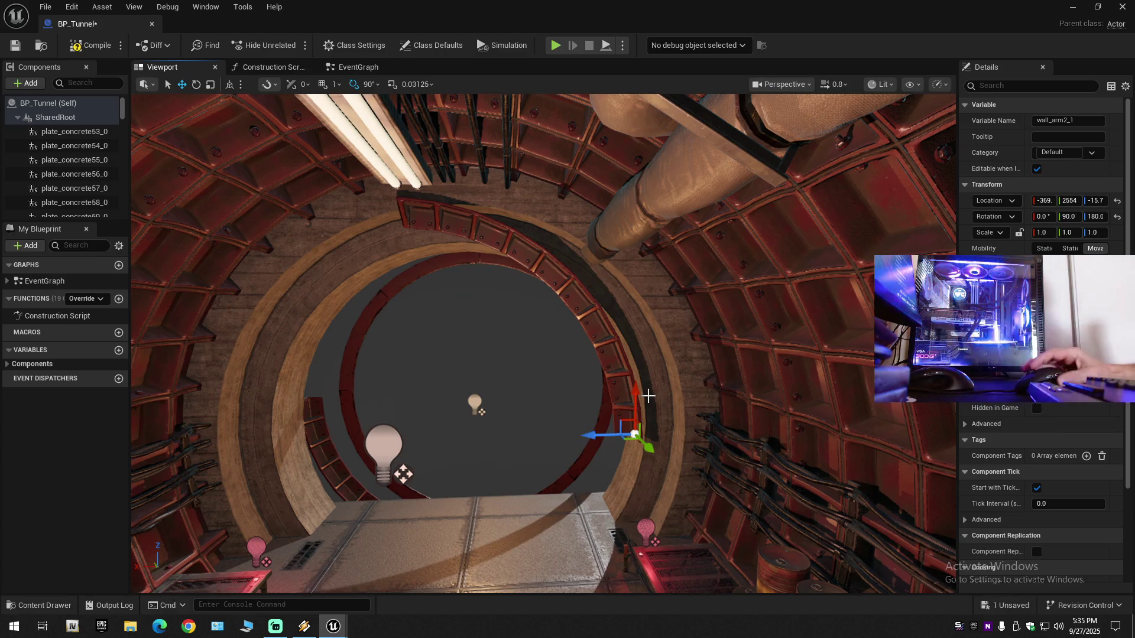
pyautogui.moveTo(649, 397); pyautogui.dragTo(648, 397)
pyautogui.moveTo(382, 335); pyautogui.dragTo(381, 335)
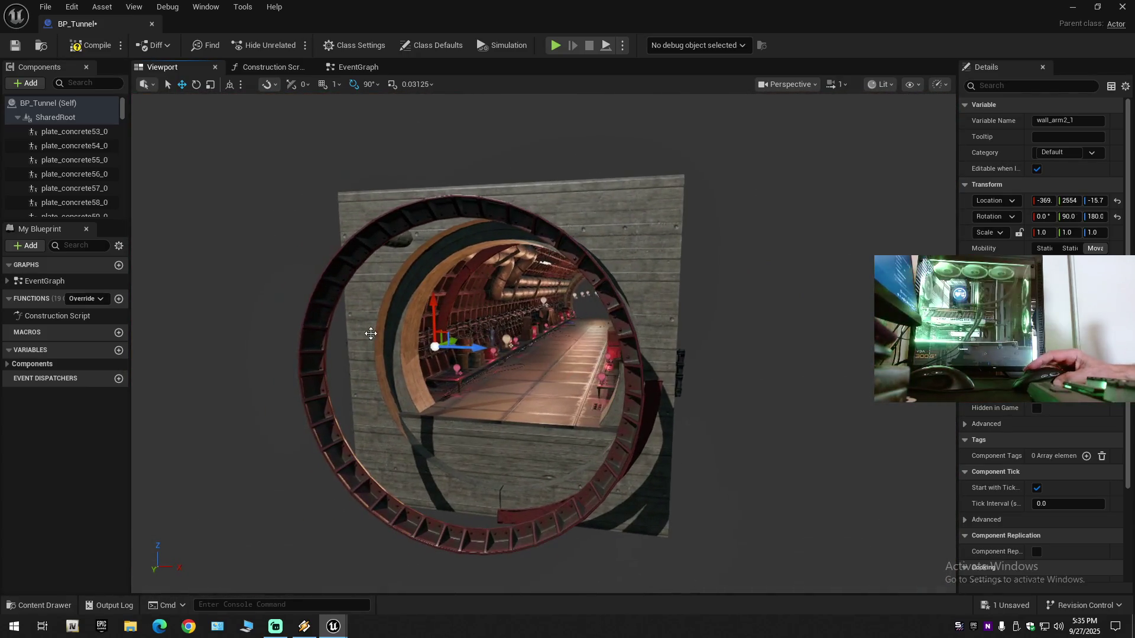
pyautogui.click(319, 319)
pyautogui.keyDown('ctrl'); pyautogui.click(591, 428); pyautogui.keyUp('ctrl')
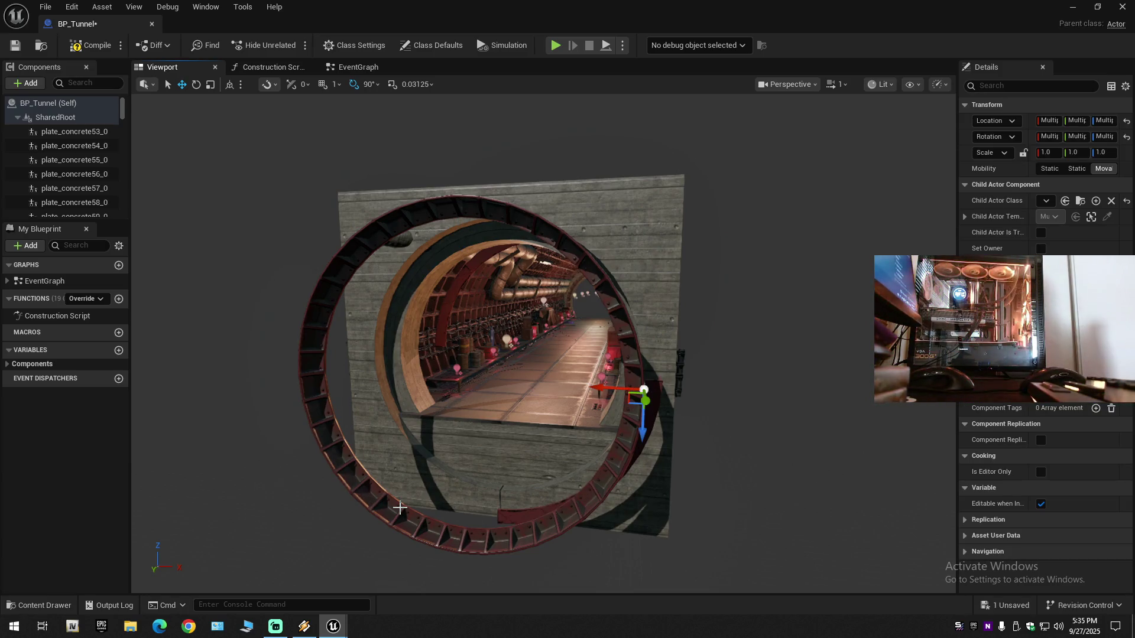
# Step: Roll ChildActor6–9 together around the tunnel axis into curved arcs, then deselect them
pyautogui.keyDown('ctrl'); pyautogui.click(396, 472); pyautogui.keyUp('ctrl')
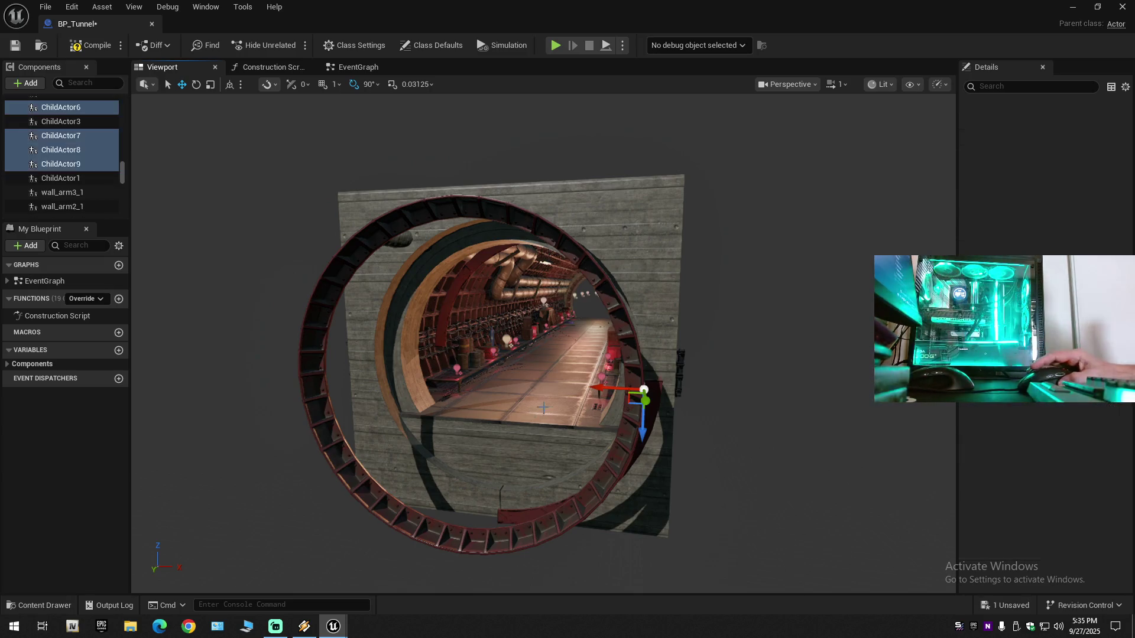
pyautogui.press('f')
pyautogui.moveTo(513, 432); pyautogui.dragTo(512, 432)
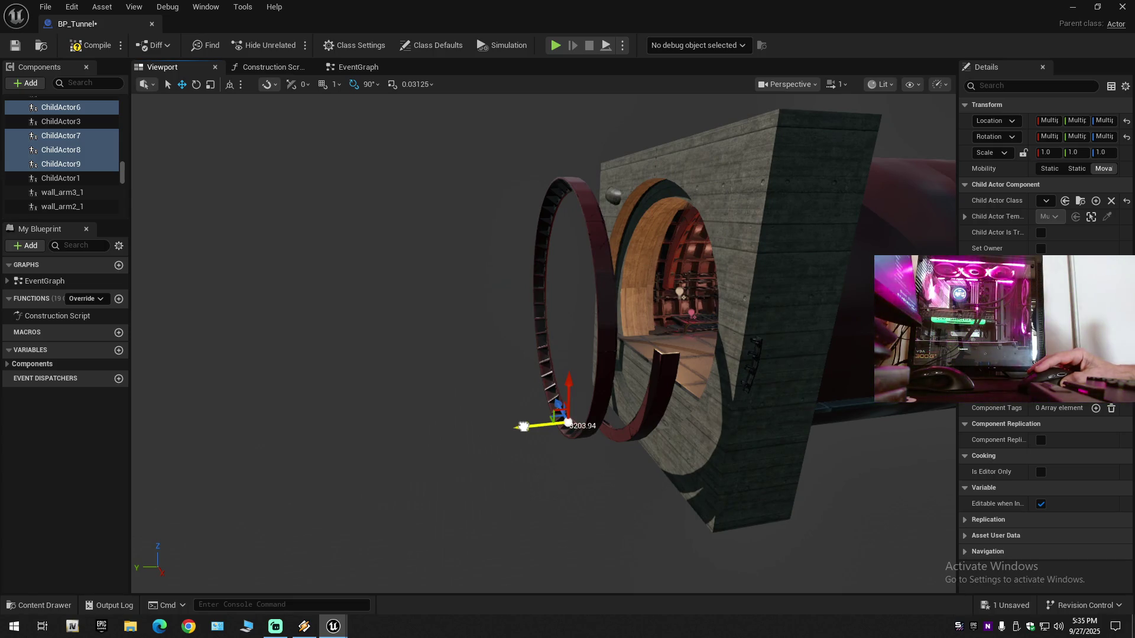
pyautogui.moveTo(579, 427)
pyautogui.mouseDown()
pyautogui.moveTo(604, 450)
pyautogui.moveTo(593, 439)
pyautogui.mouseUp()
pyautogui.press('e')
pyautogui.moveTo(510, 454); pyautogui.dragTo(399, 419)
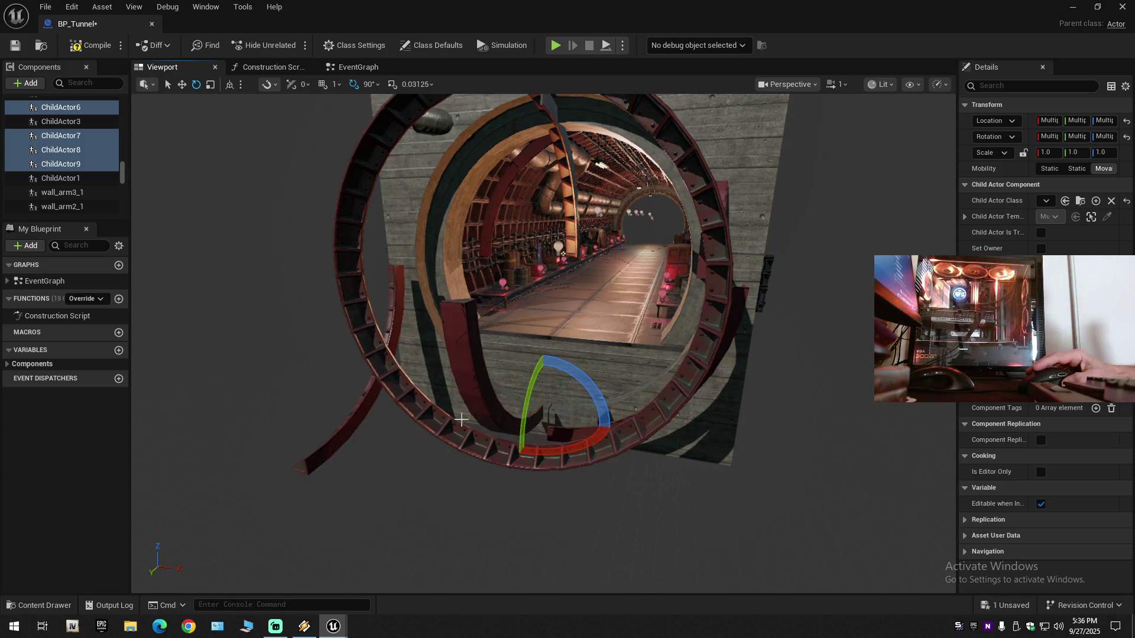
pyautogui.moveTo(589, 439); pyautogui.dragTo(594, 440)
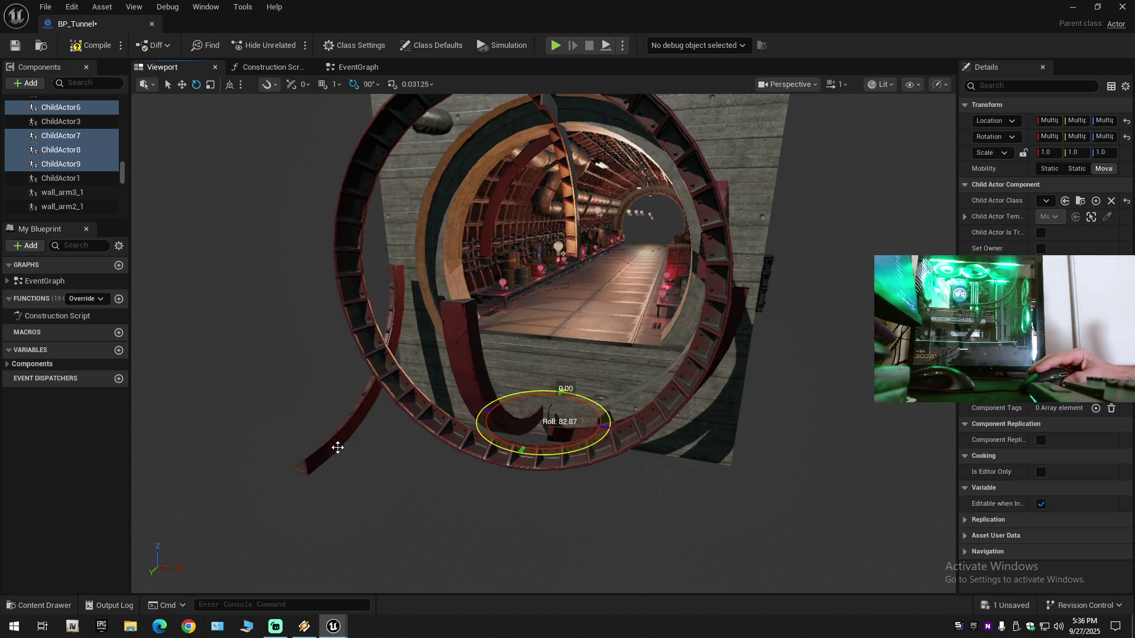
pyautogui.moveTo(342, 445)
pyautogui.mouseDown()
pyautogui.moveTo(514, 440)
pyautogui.moveTo(520, 454)
pyautogui.mouseUp()
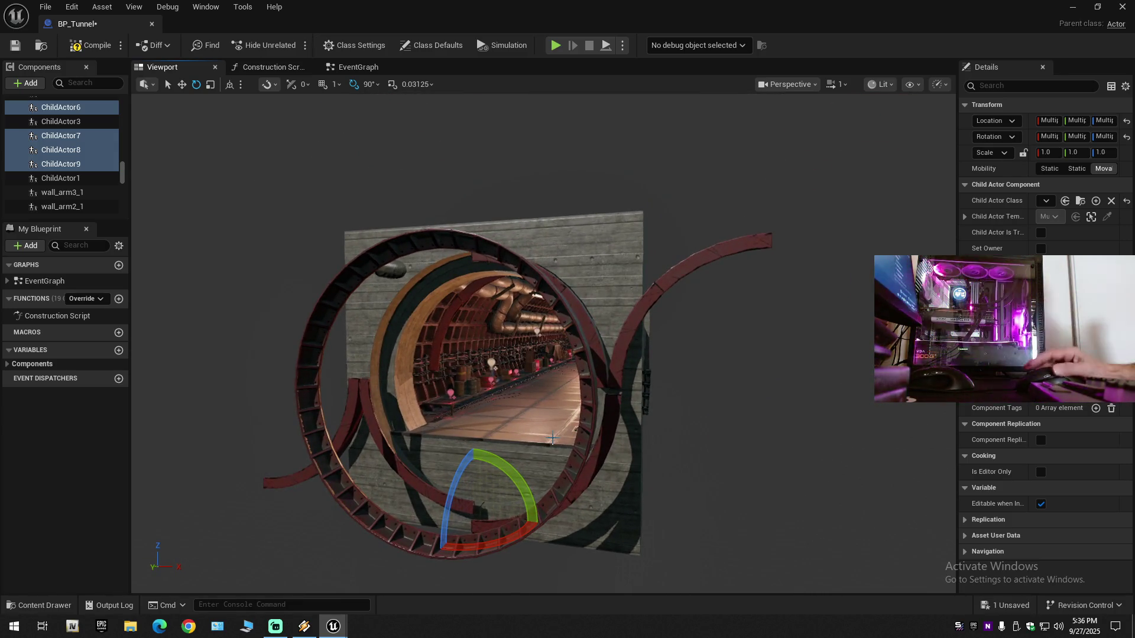
pyautogui.press('Escape')
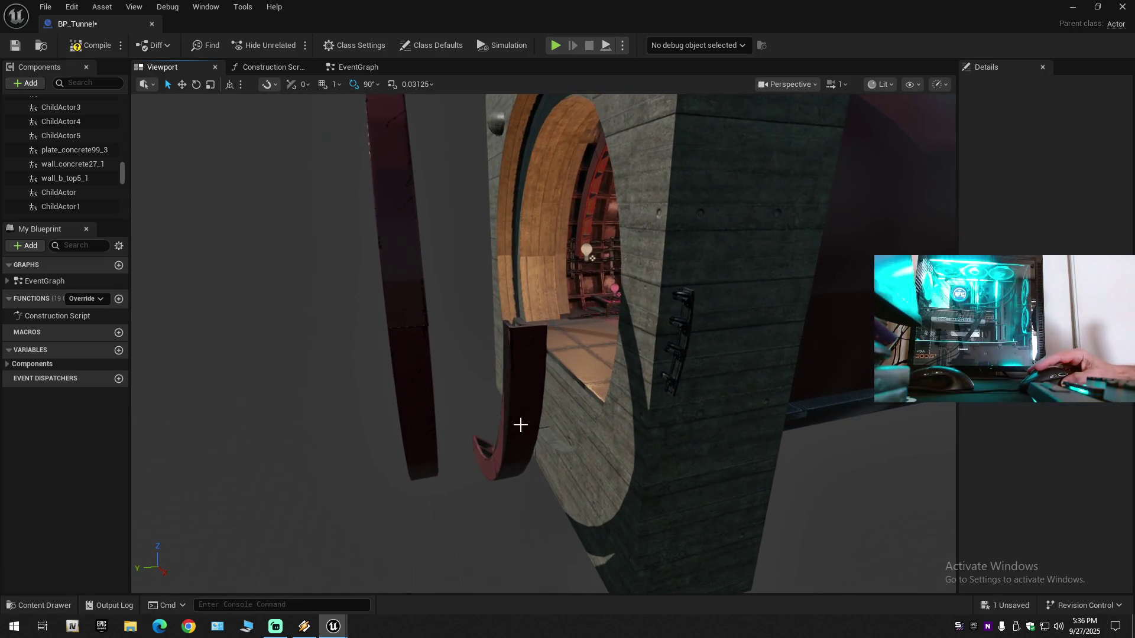
# Step: Move wall_arm2_1 along X to -463
pyautogui.click(520, 425)
pyautogui.press('w')
pyautogui.scroll(10, 520, 424)
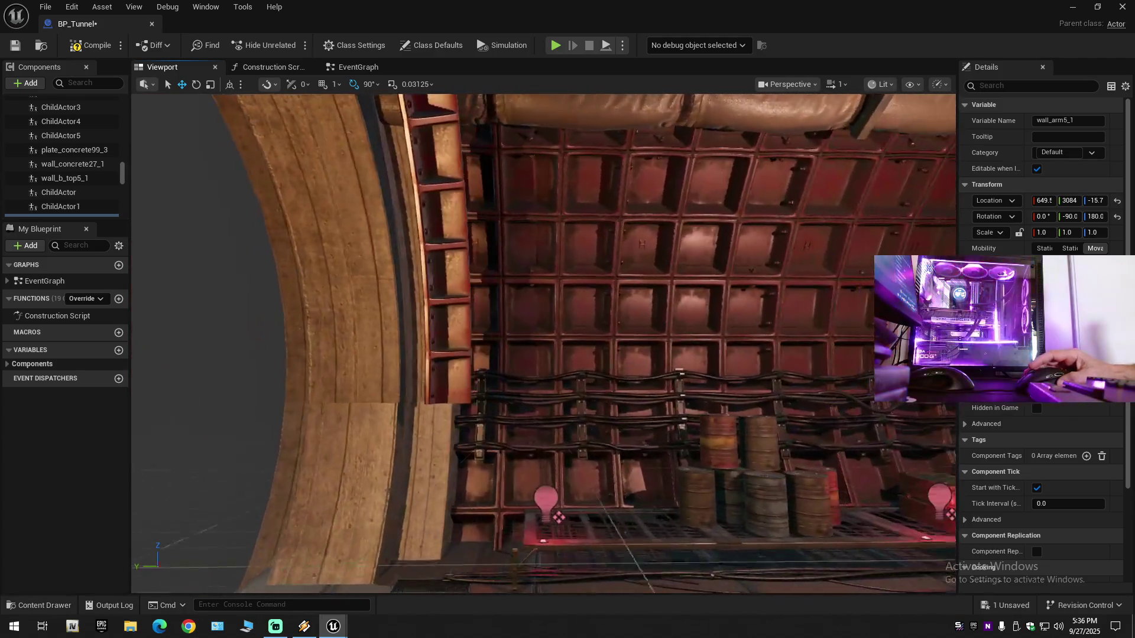
pyautogui.scroll(2, 444, 286)
pyautogui.click(460, 381)
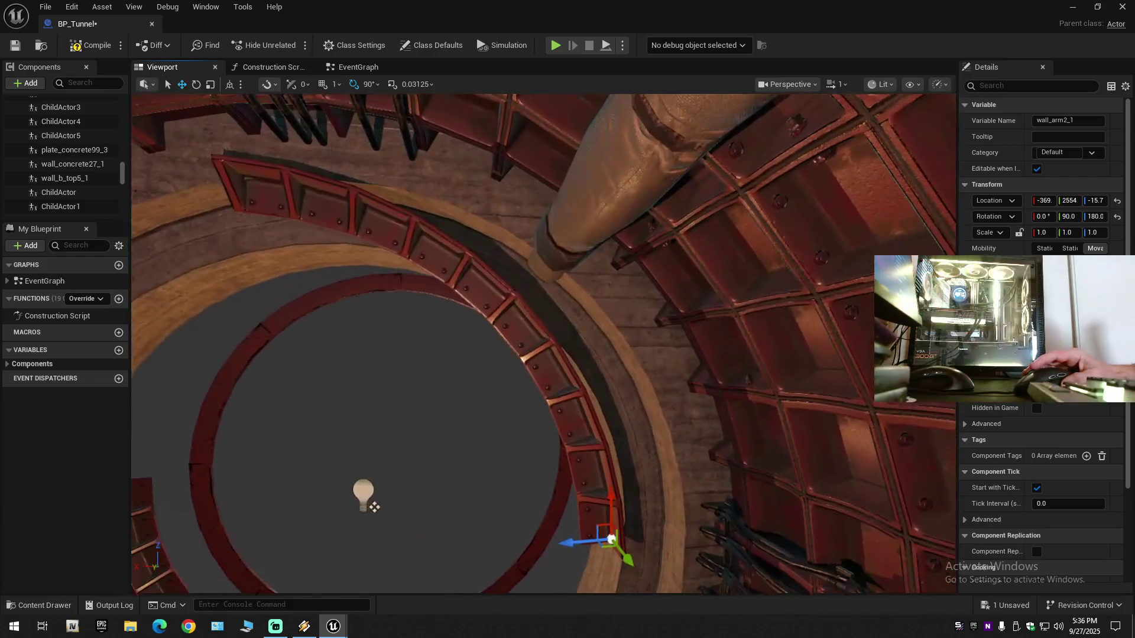
pyautogui.moveTo(505, 341)
pyautogui.mouseDown()
pyautogui.moveTo(507, 366)
pyautogui.moveTo(505, 340)
pyautogui.mouseUp()
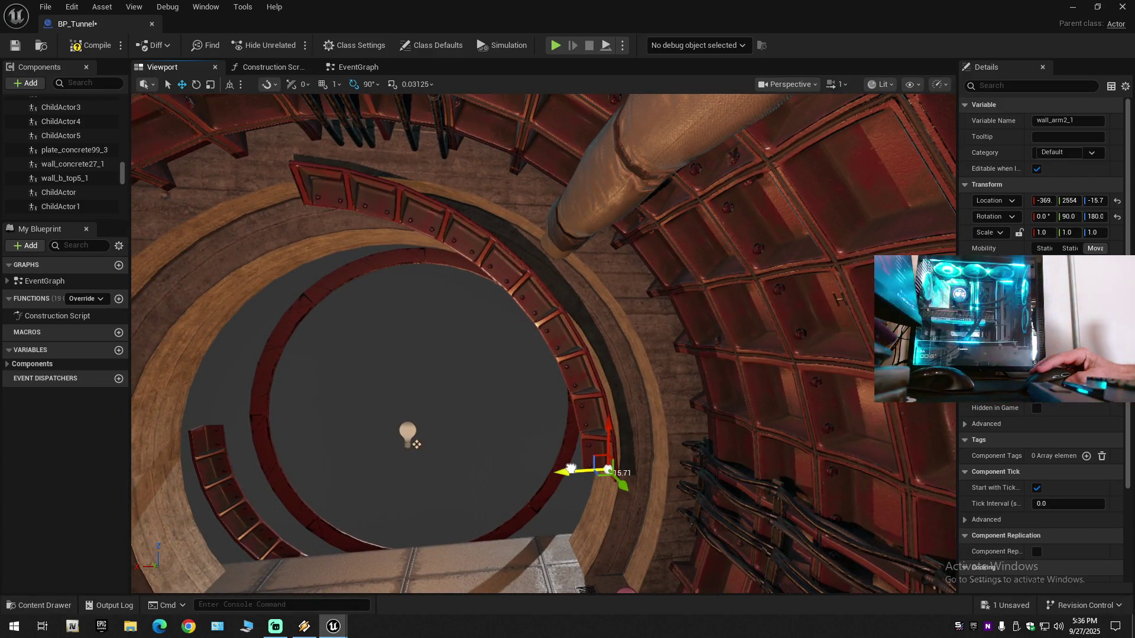
pyautogui.moveTo(572, 470)
pyautogui.mouseDown()
pyautogui.moveTo(617, 467)
pyautogui.moveTo(591, 452)
pyautogui.moveTo(529, 456)
pyautogui.mouseUp()
pyautogui.moveTo(568, 416)
pyautogui.mouseDown()
pyautogui.moveTo(570, 387)
pyautogui.moveTo(409, 407)
pyautogui.mouseUp()
pyautogui.moveTo(445, 285)
pyautogui.mouseDown()
pyautogui.moveTo(402, 370)
pyautogui.moveTo(445, 285)
pyautogui.moveTo(488, 281)
pyautogui.moveTo(384, 379)
pyautogui.mouseUp()
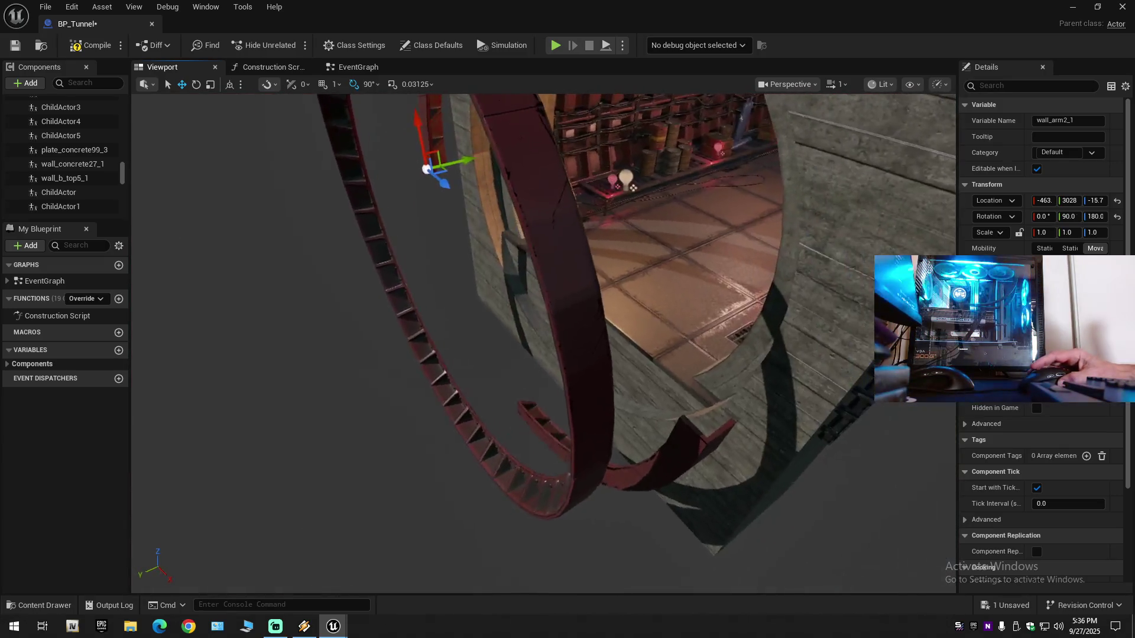
pyautogui.press('w')
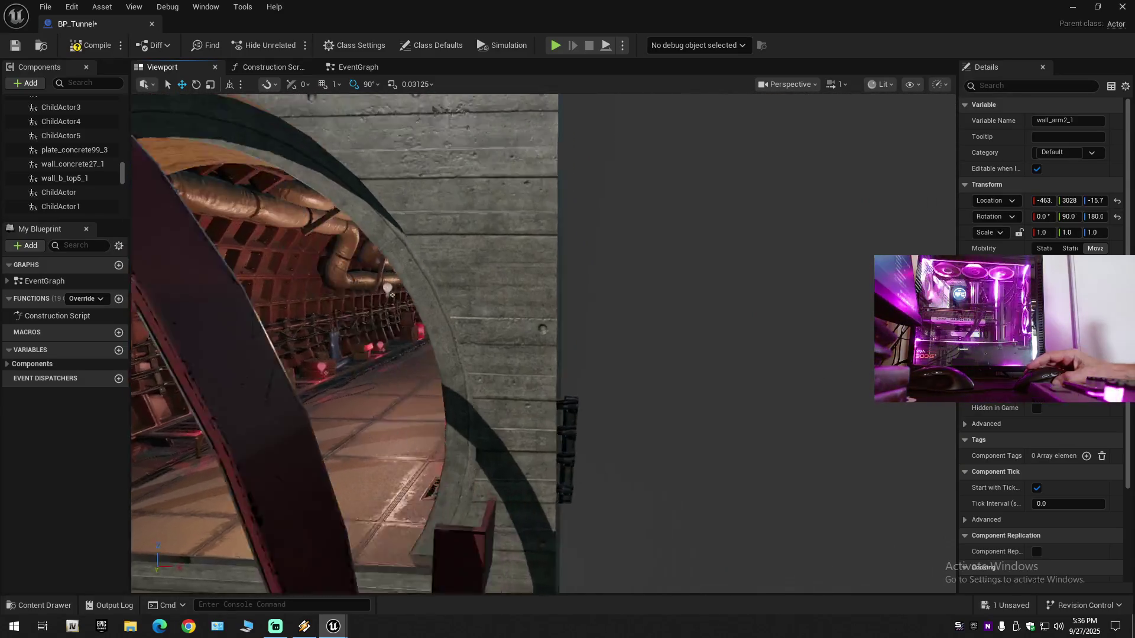
pyautogui.press('s')
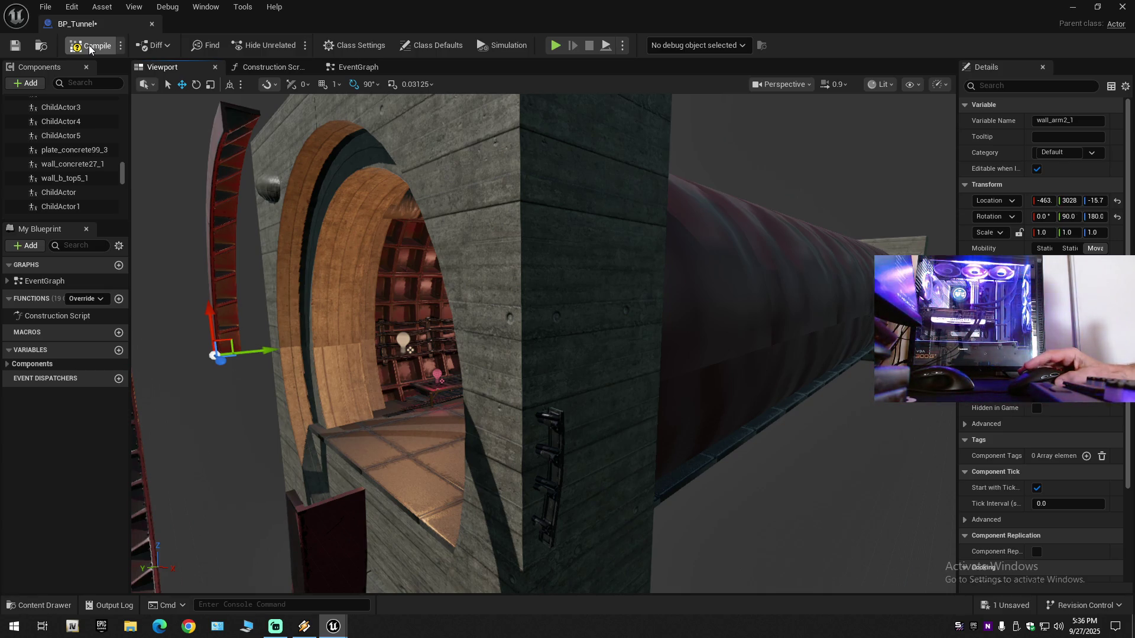
# Step: Compile and save BP_Tunnel, then select the wall_arm3_1 arm piece
pyautogui.click(89, 50)
pyautogui.click(16, 47)
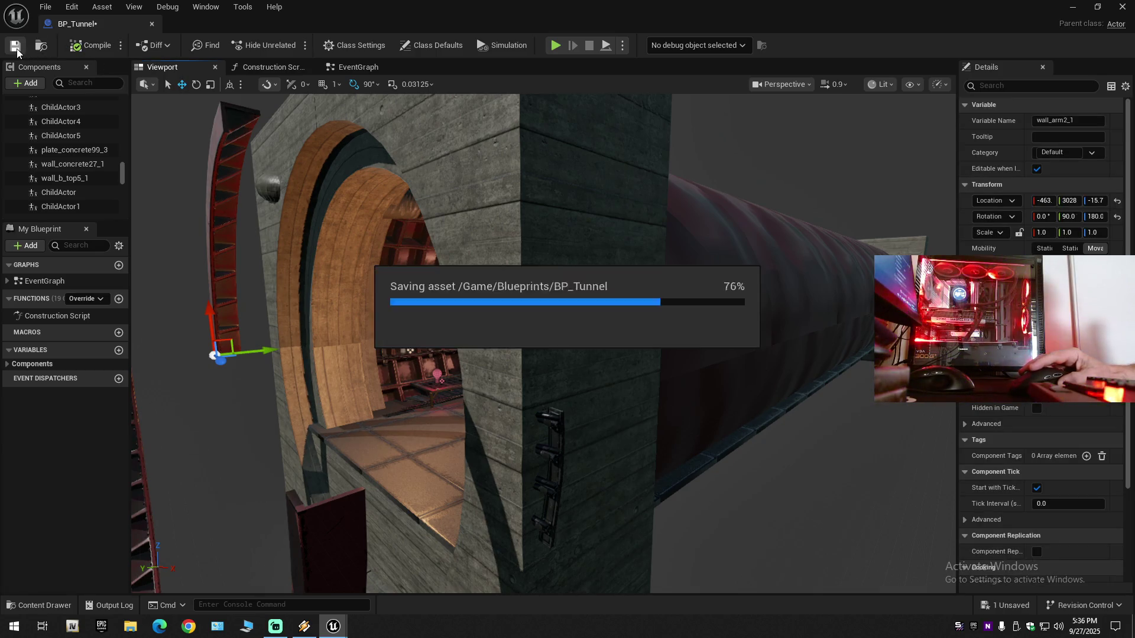
pyautogui.press('w')
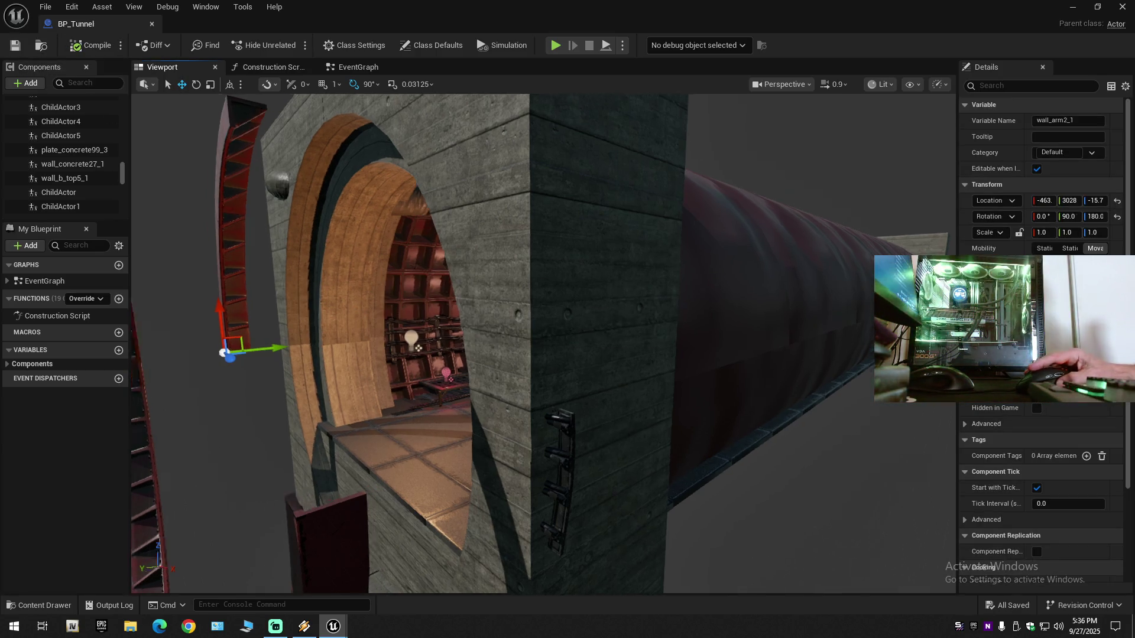
pyautogui.press('s')
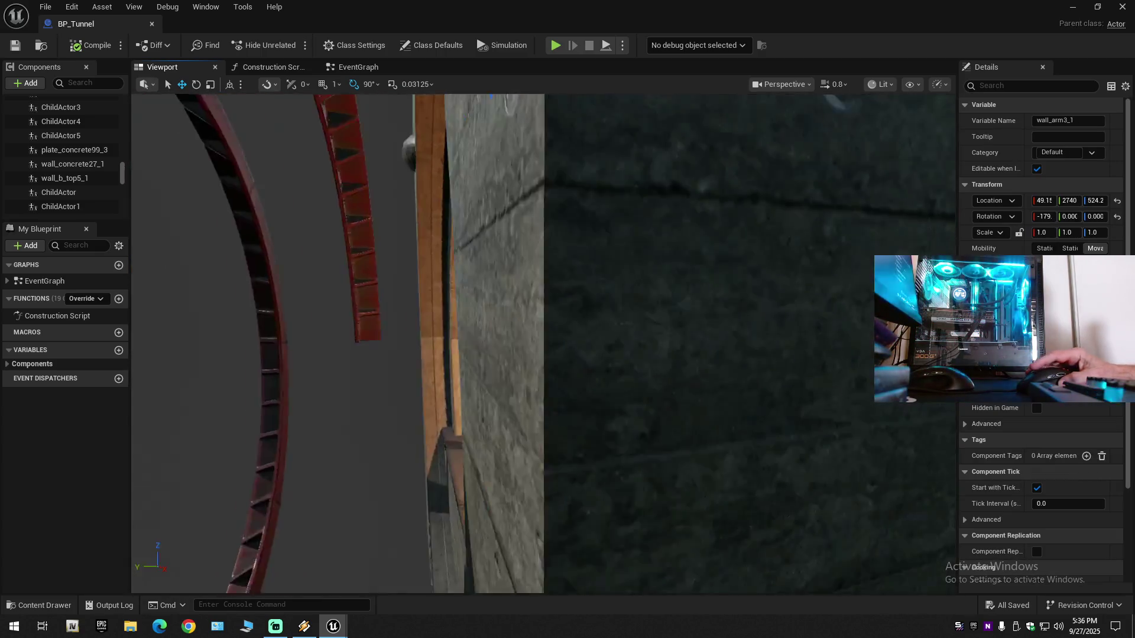
pyautogui.click(451, 211)
# Step: Slide wall_arm3_1 along Y toward the end wall, to about 3025
pyautogui.moveTo(594, 196)
pyautogui.mouseDown()
pyautogui.moveTo(522, 199)
pyautogui.moveTo(524, 222)
pyautogui.mouseUp()
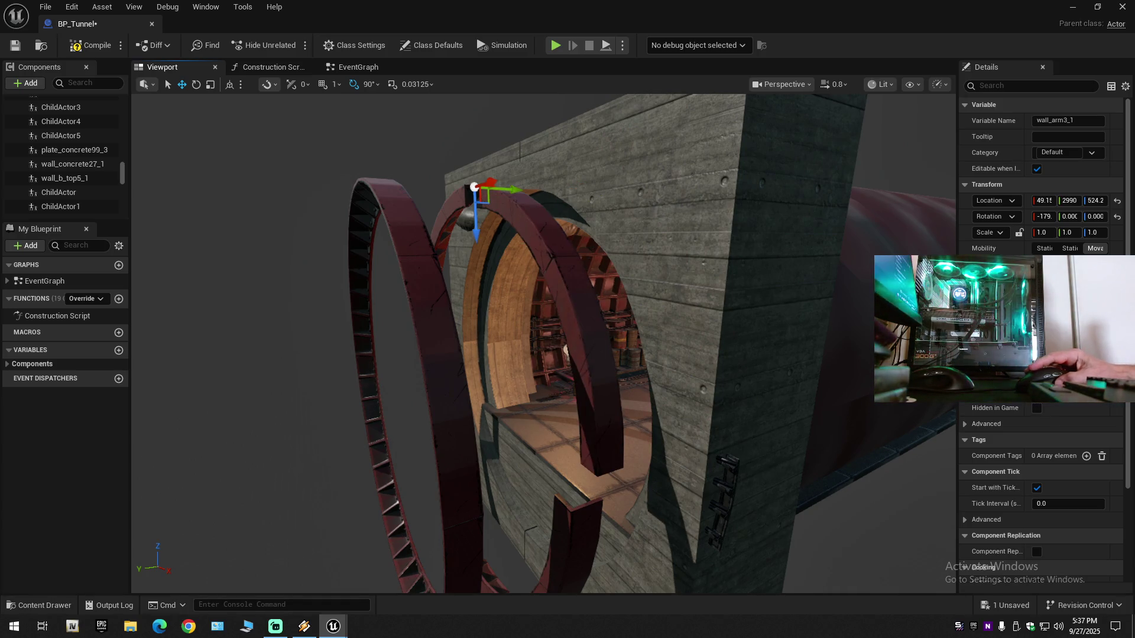
pyautogui.press('w')
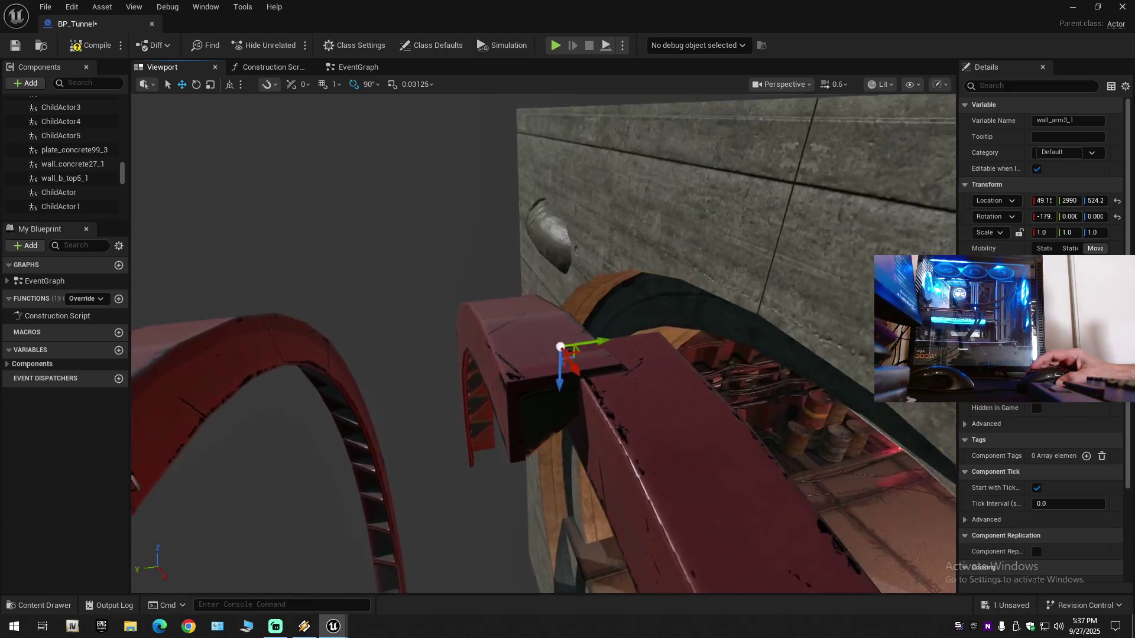
pyautogui.press('q')
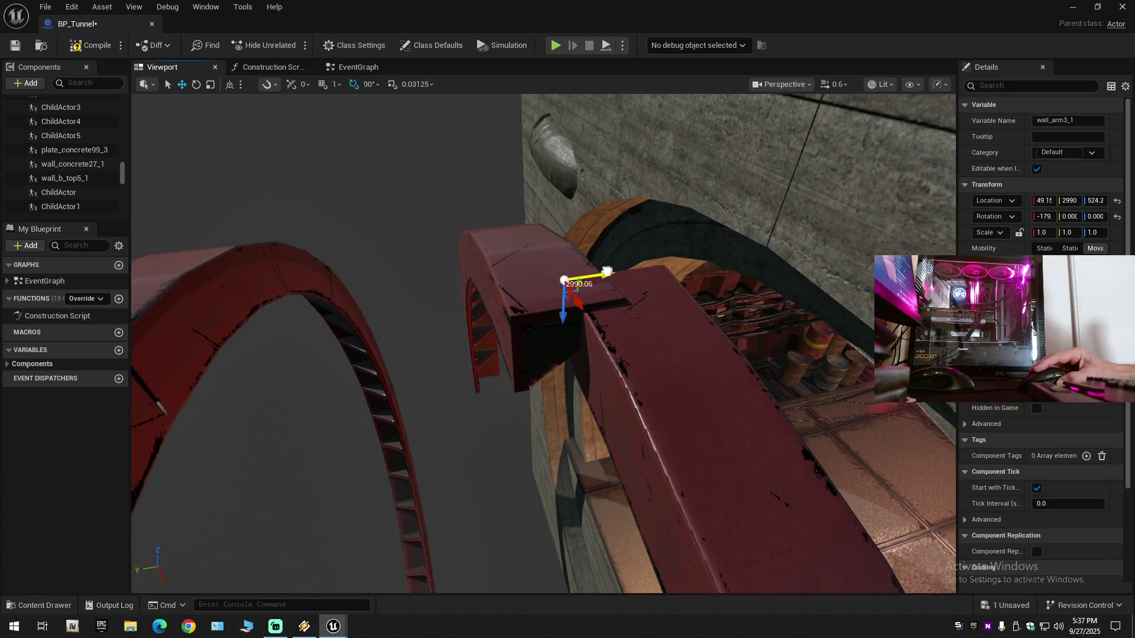
pyautogui.moveTo(607, 272); pyautogui.dragTo(551, 278)
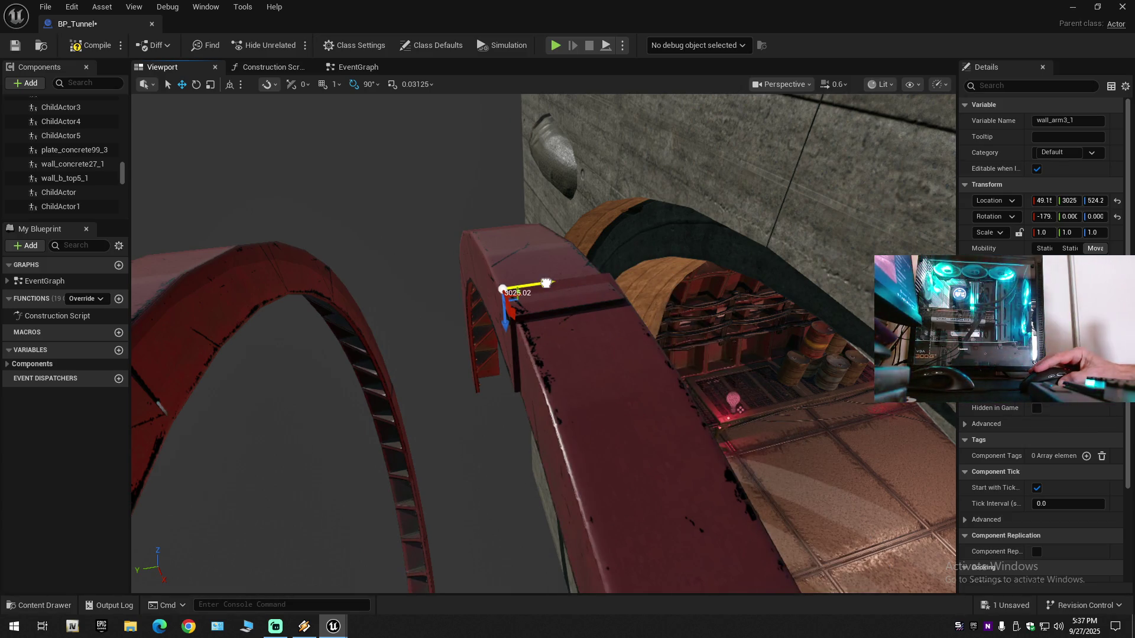
# Step: Fly through the tunnel to inspect the arm piece against the wooden arch and wall
pyautogui.press('s')
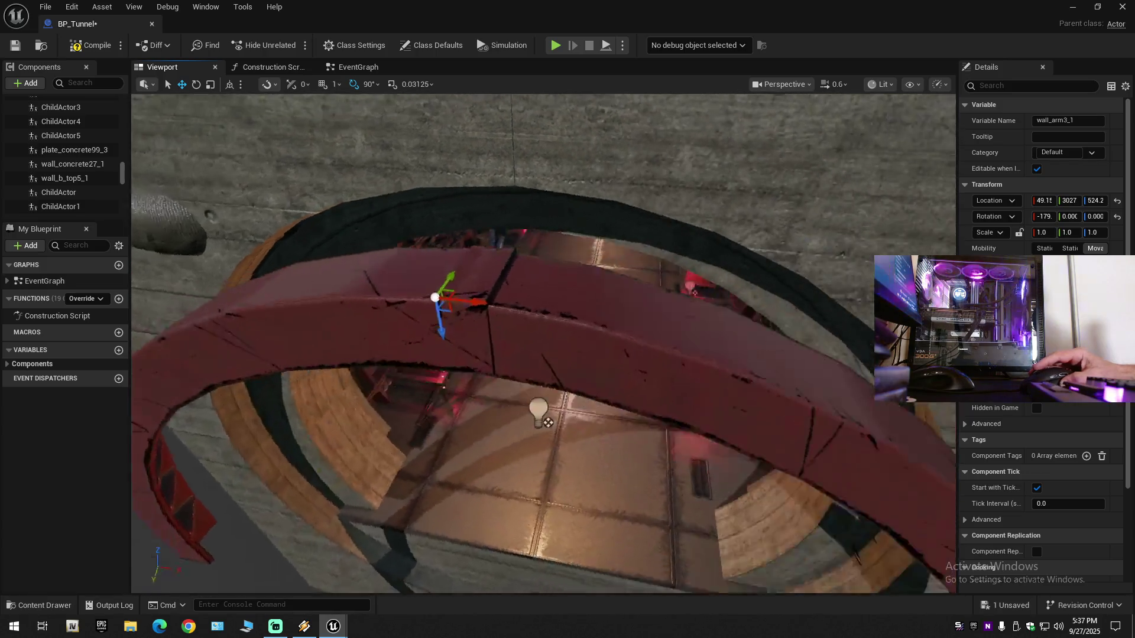
pyautogui.press('q')
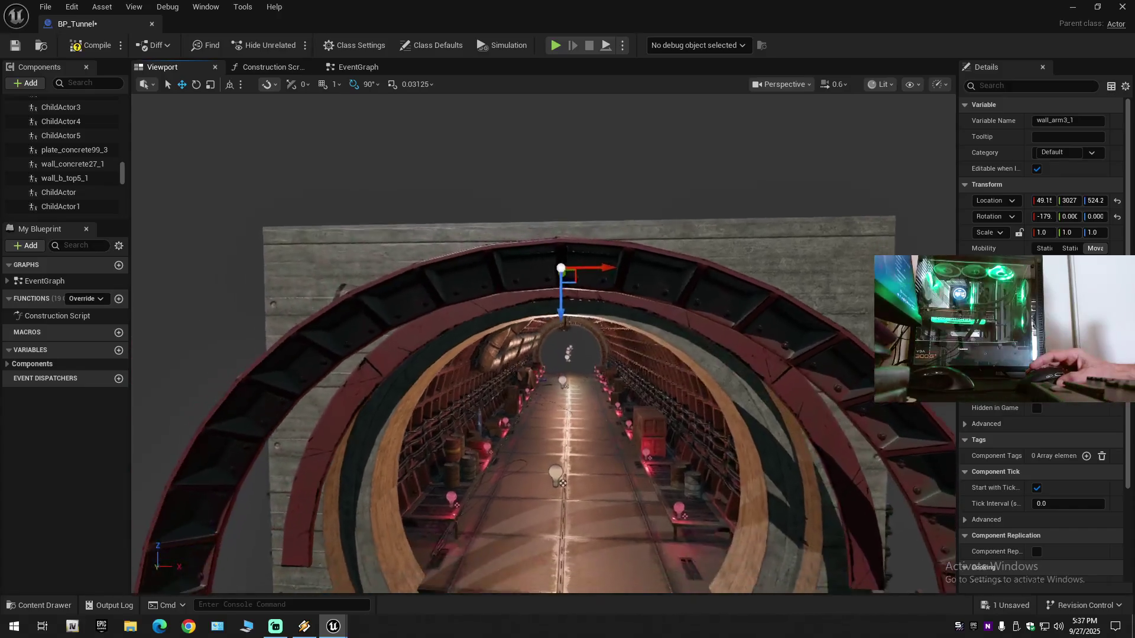
pyautogui.press('w')
pyautogui.press('e')
pyautogui.press('s')
pyautogui.press('q')
pyautogui.press('w')
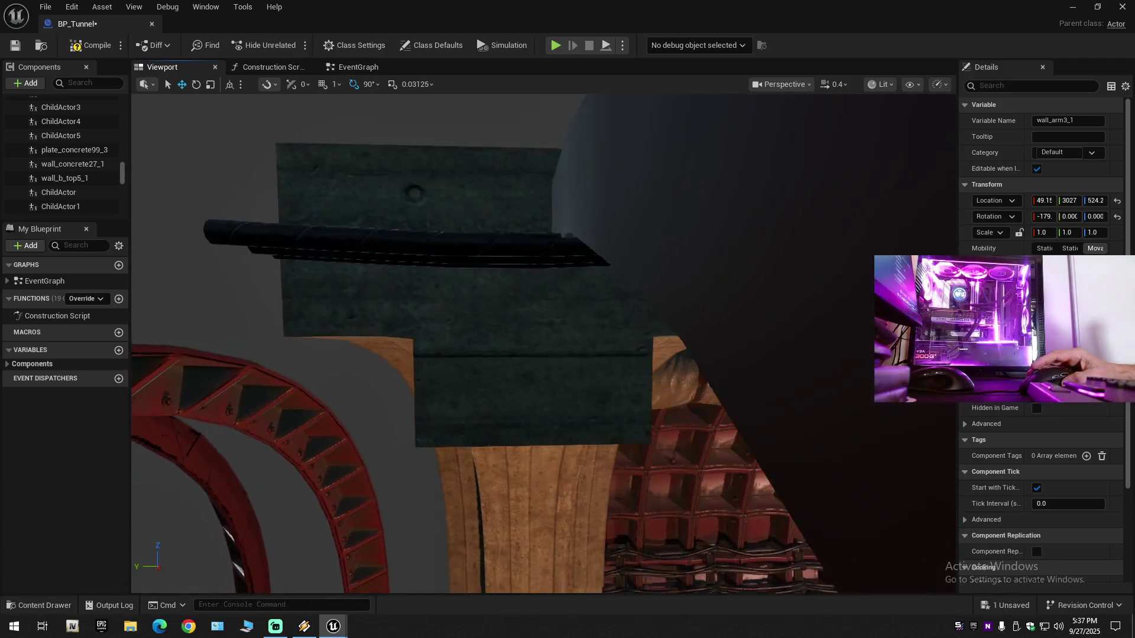
pyautogui.press('w')
pyautogui.press('w')
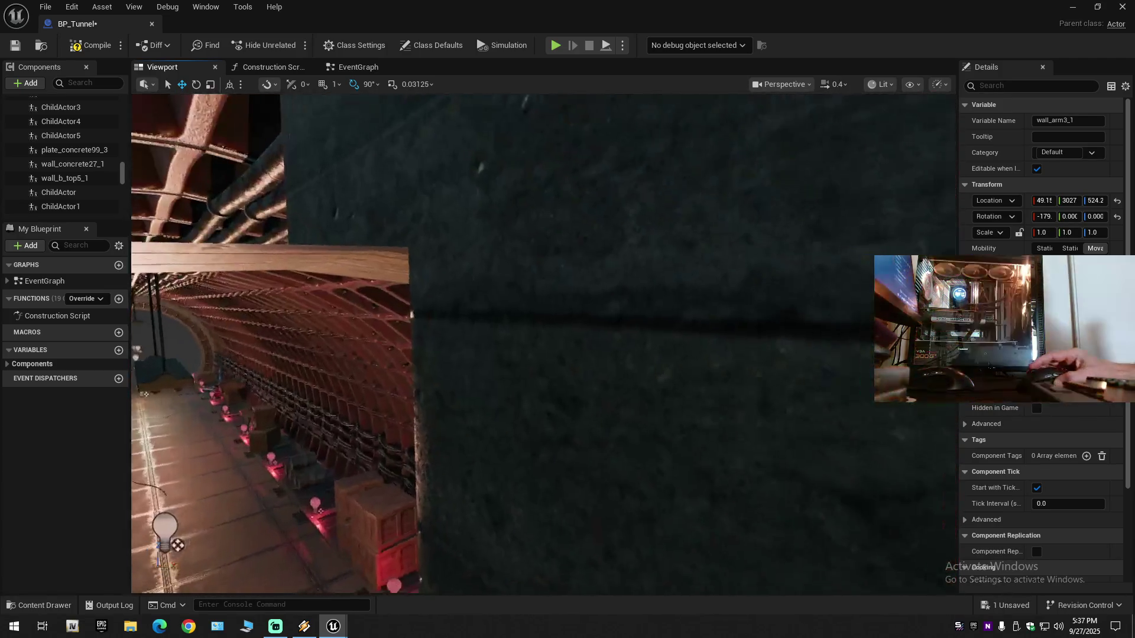
pyautogui.press('a')
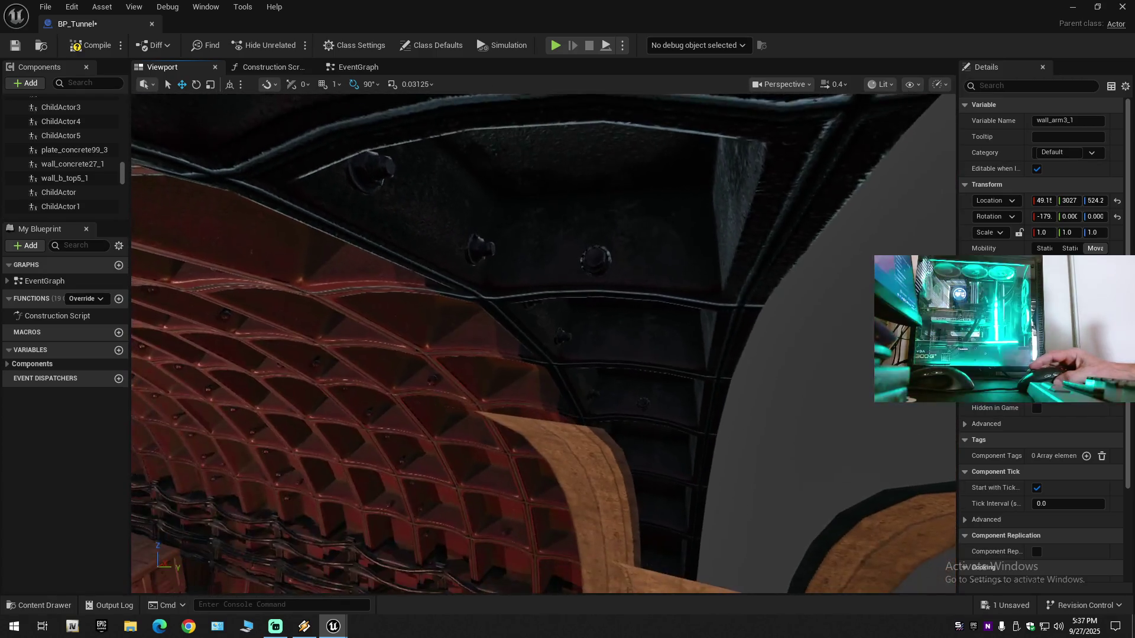
pyautogui.press('s')
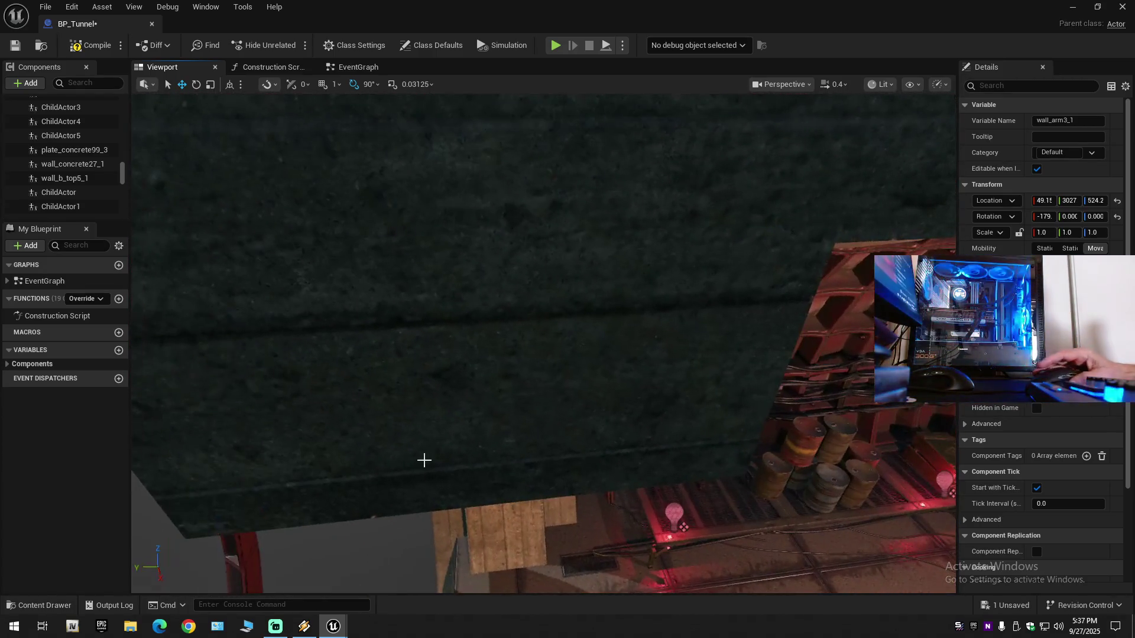
pyautogui.click(296, 632)
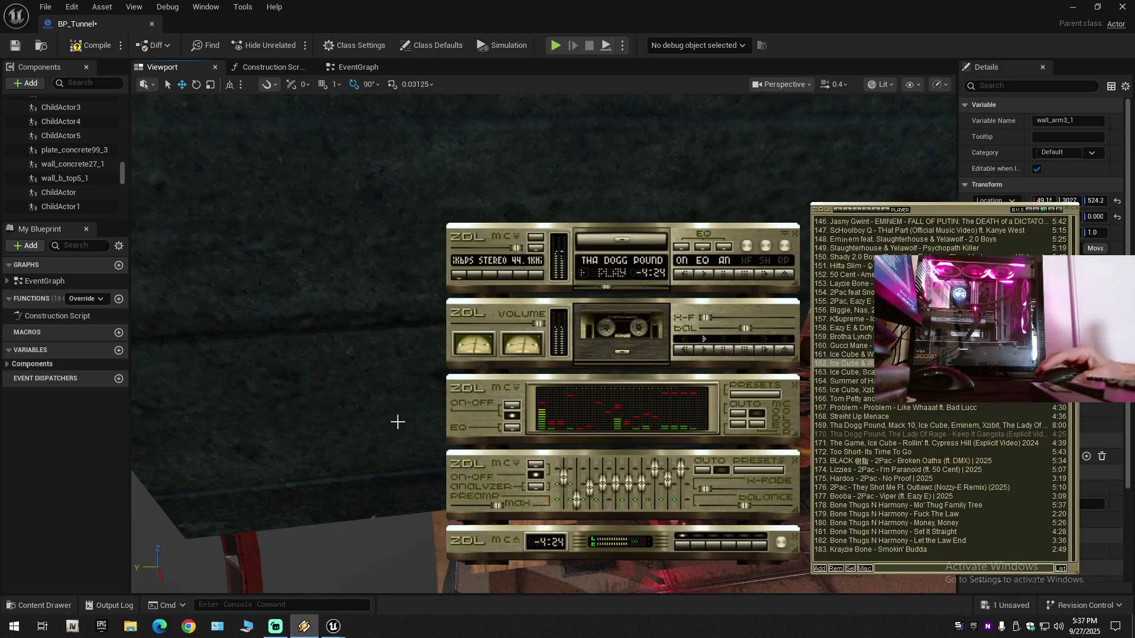
pyautogui.click(394, 438)
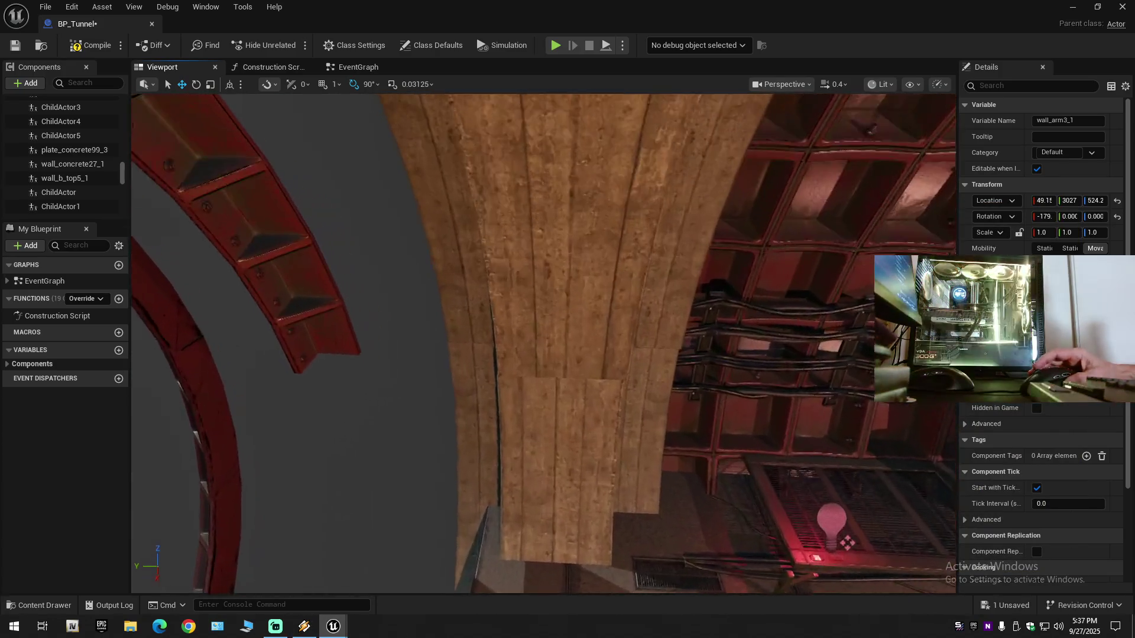
pyautogui.press('w')
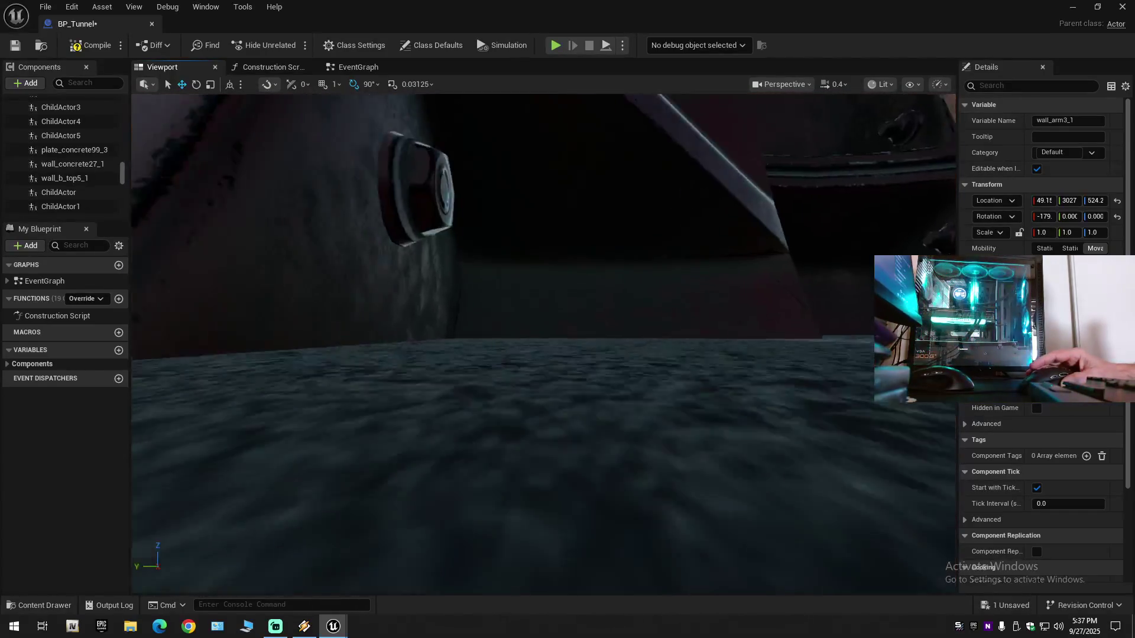
# Step: Slide wall_arm_1 along Y in small drags, through 3059, to 3079
pyautogui.press('e')
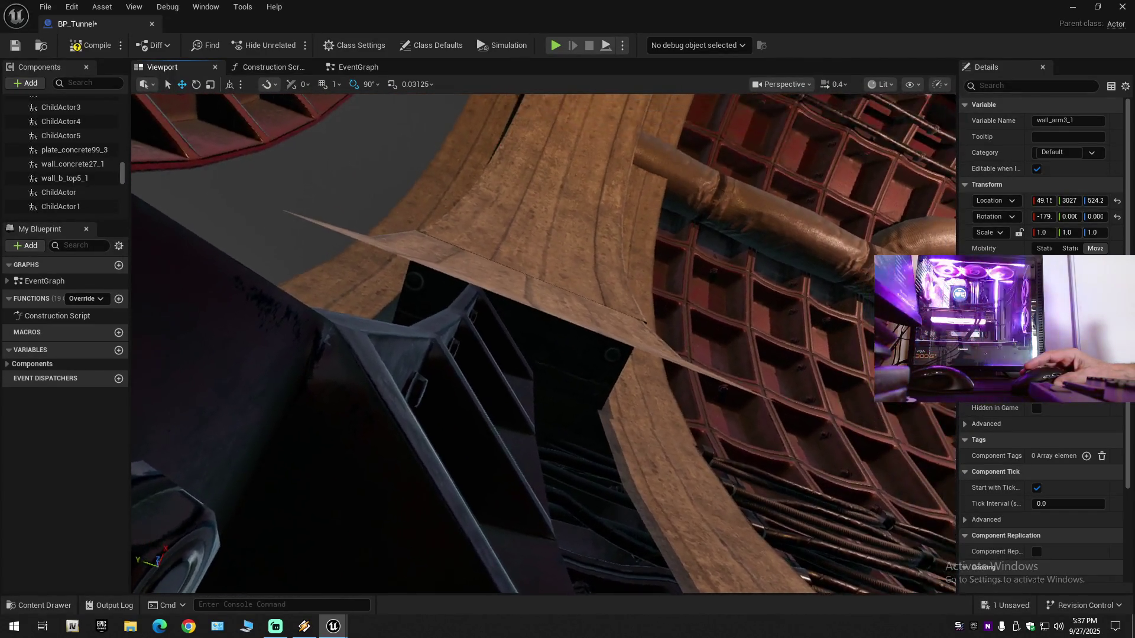
pyautogui.press('e')
pyautogui.press('w')
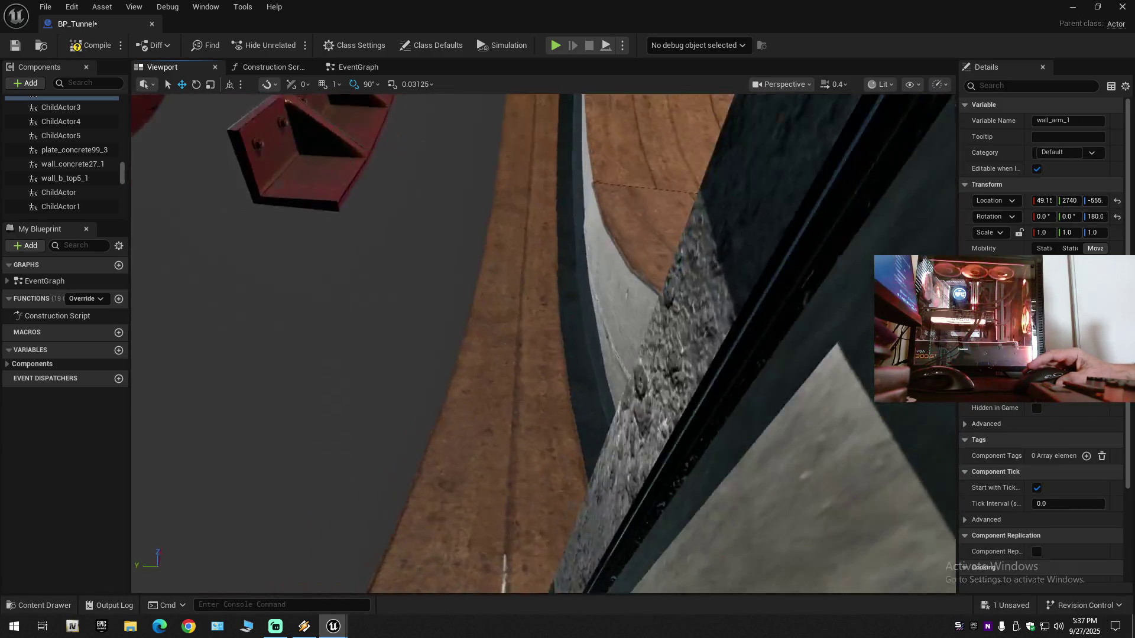
pyautogui.press('s')
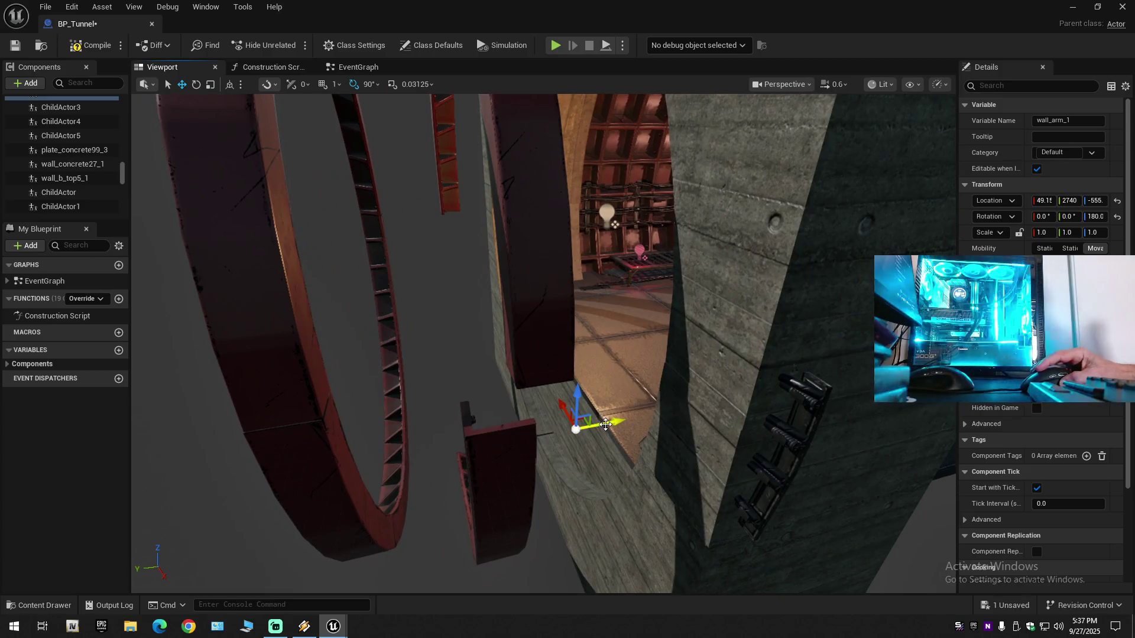
pyautogui.moveTo(605, 424)
pyautogui.mouseDown()
pyautogui.moveTo(525, 435)
pyautogui.moveTo(561, 438)
pyautogui.moveTo(577, 486)
pyautogui.mouseUp()
pyautogui.moveTo(589, 561)
pyautogui.mouseDown()
pyautogui.moveTo(556, 565)
pyautogui.moveTo(569, 551)
pyautogui.moveTo(555, 549)
pyautogui.moveTo(590, 556)
pyautogui.mouseUp()
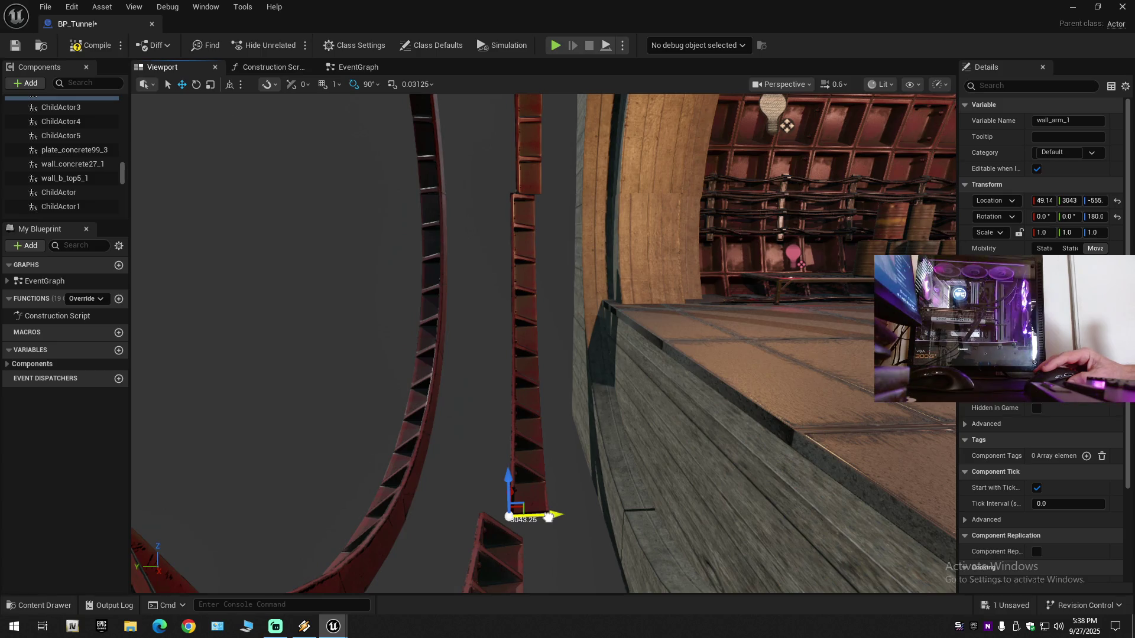
pyautogui.moveTo(548, 517); pyautogui.dragTo(538, 518)
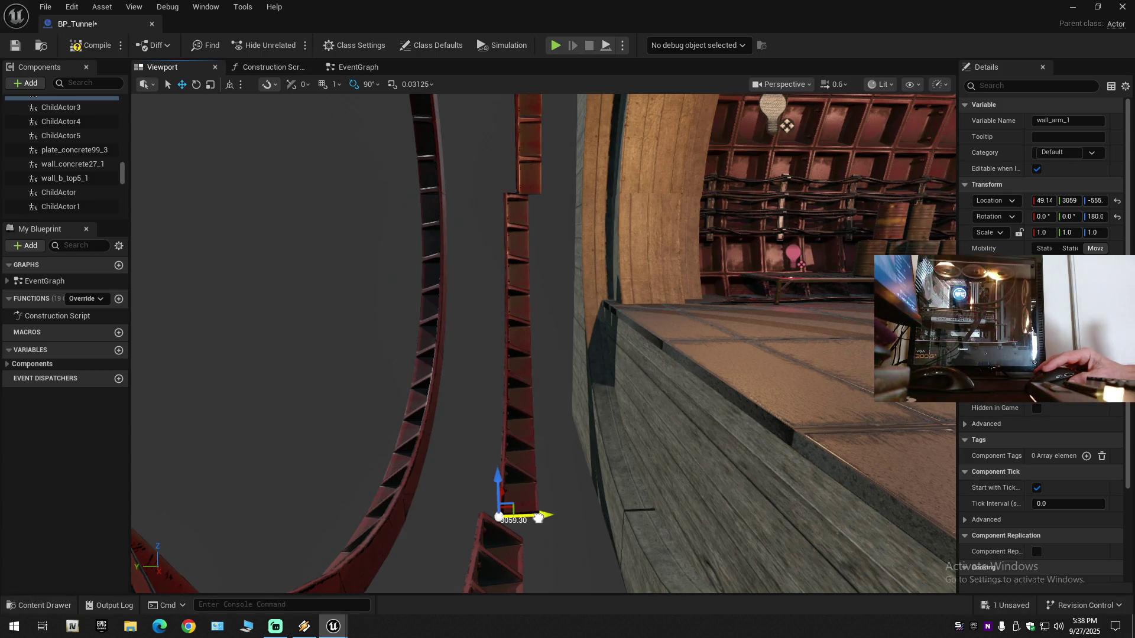
pyautogui.moveTo(526, 519); pyautogui.dragTo(528, 519)
pyautogui.scroll(1, 498, 290)
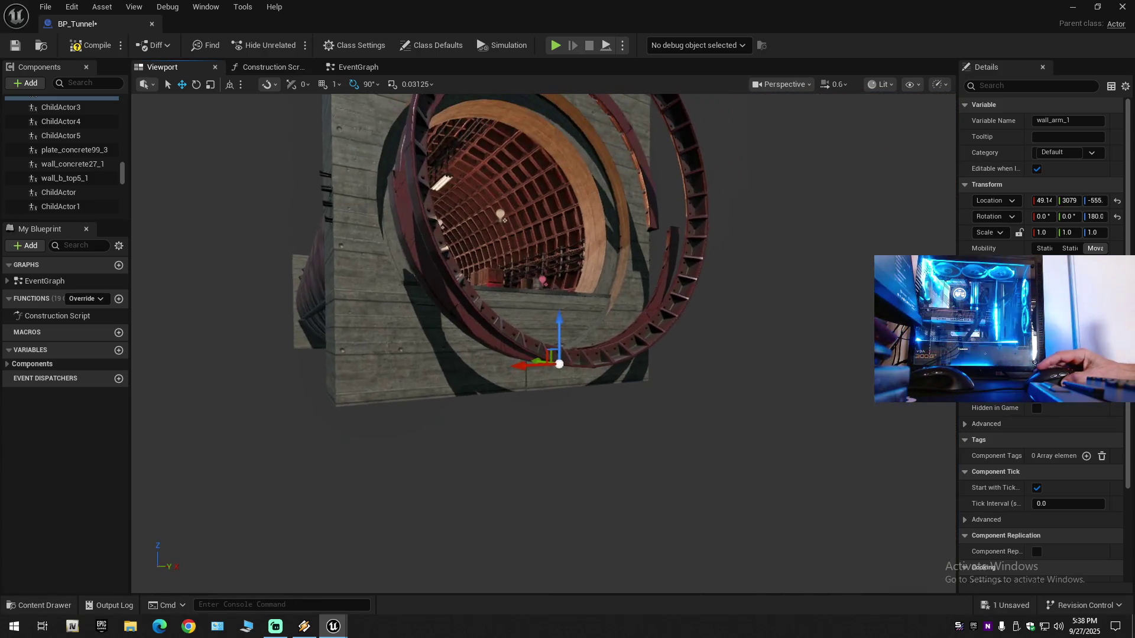
pyautogui.scroll(10, 498, 291)
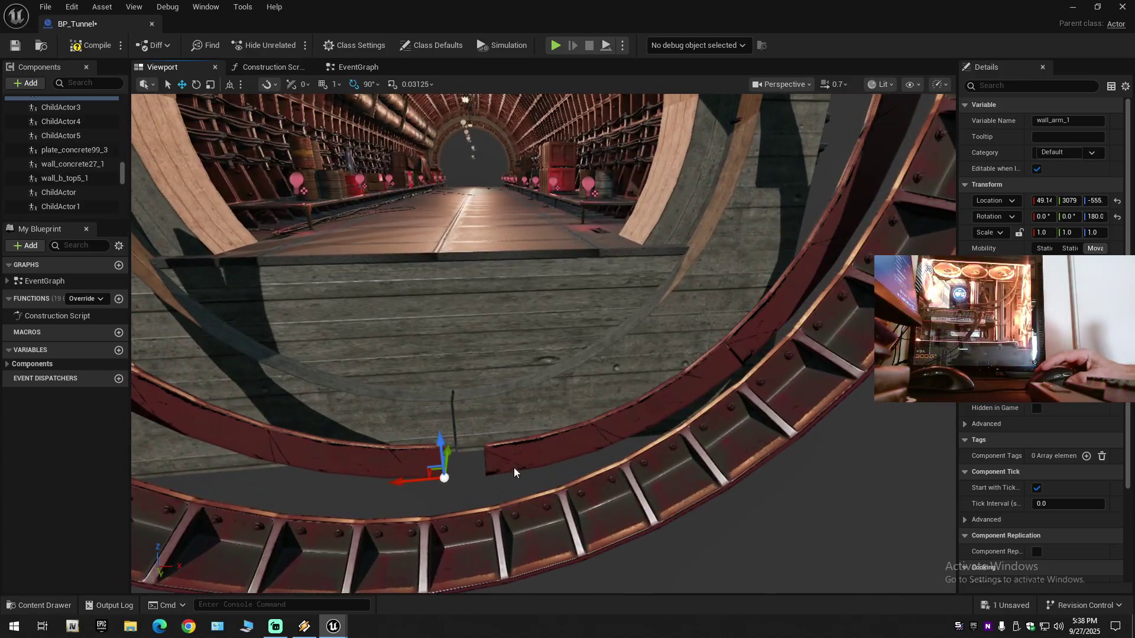
# Step: Fine-tune wall_arm5_1's X position toward the ring
pyautogui.click(513, 467)
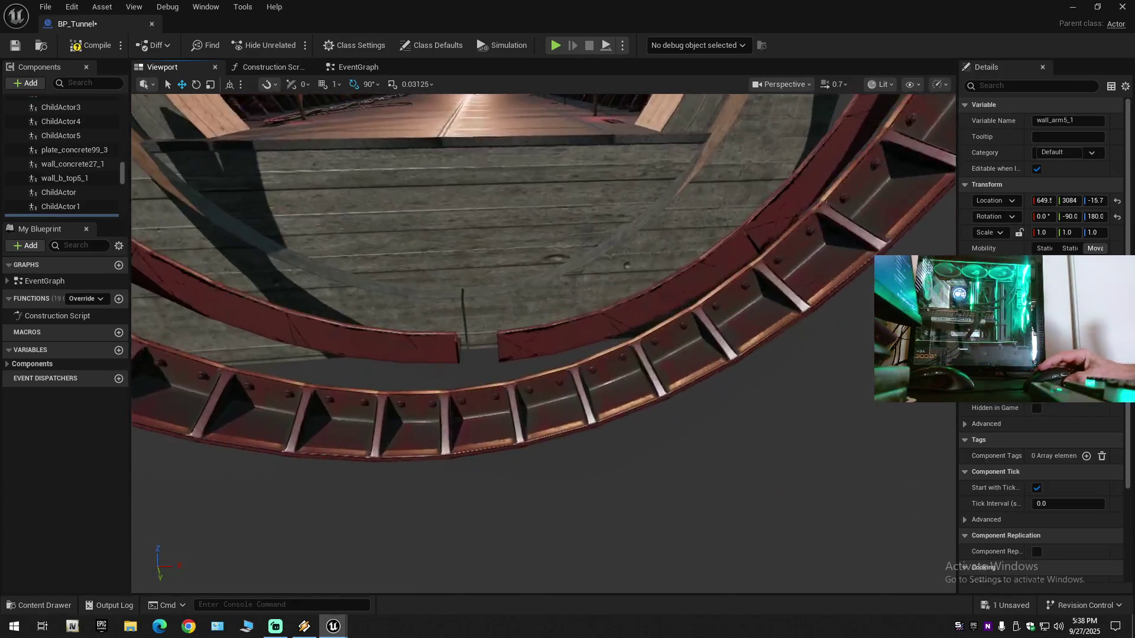
pyautogui.moveTo(742, 223); pyautogui.dragTo(742, 223)
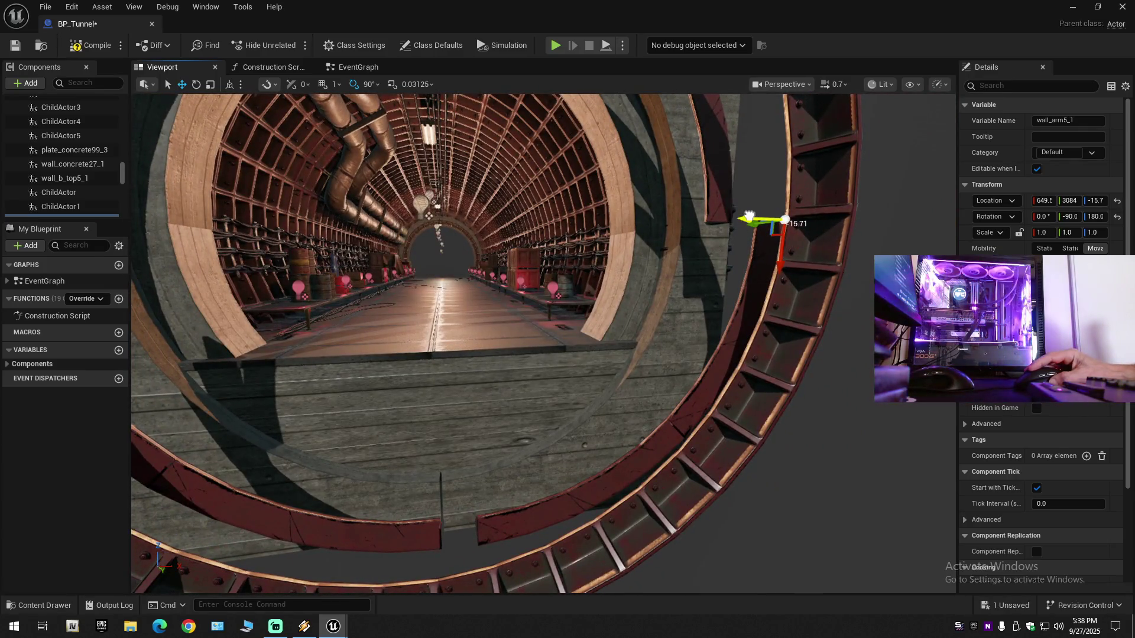
pyautogui.moveTo(748, 217); pyautogui.dragTo(714, 217)
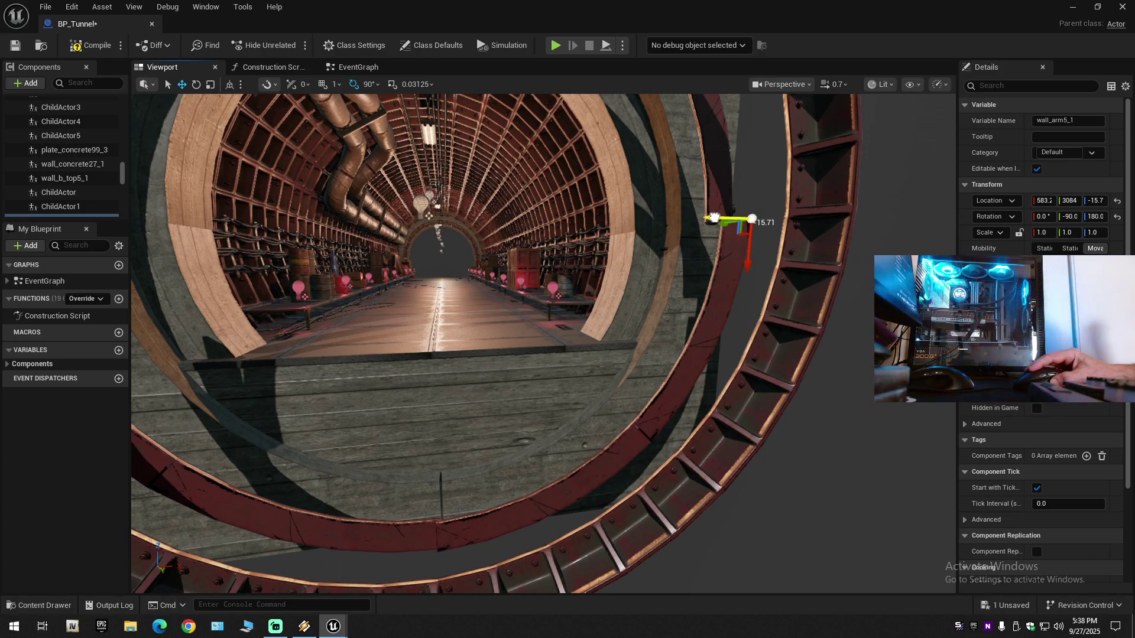
pyautogui.click(679, 239)
pyautogui.click(712, 221)
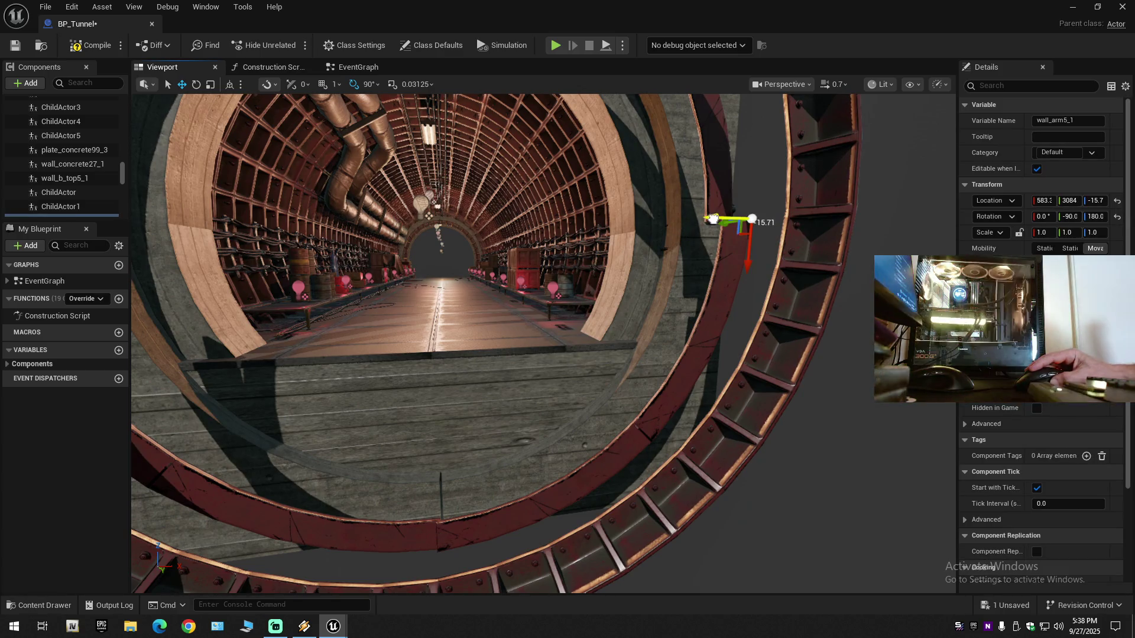
pyautogui.moveTo(712, 220); pyautogui.dragTo(714, 219)
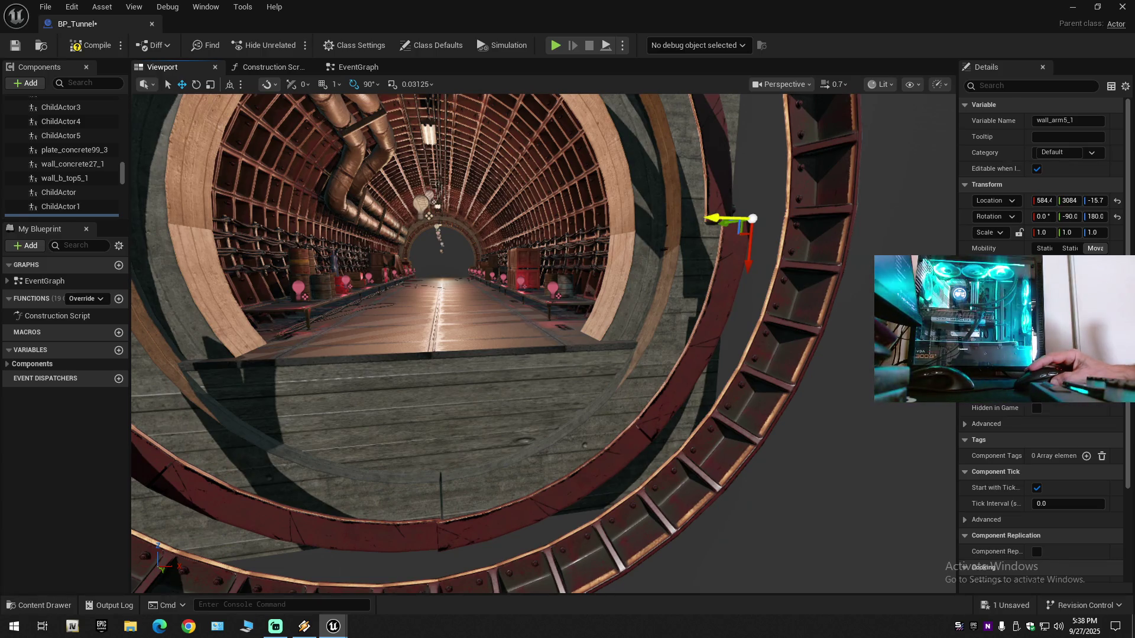
pyautogui.click(714, 219)
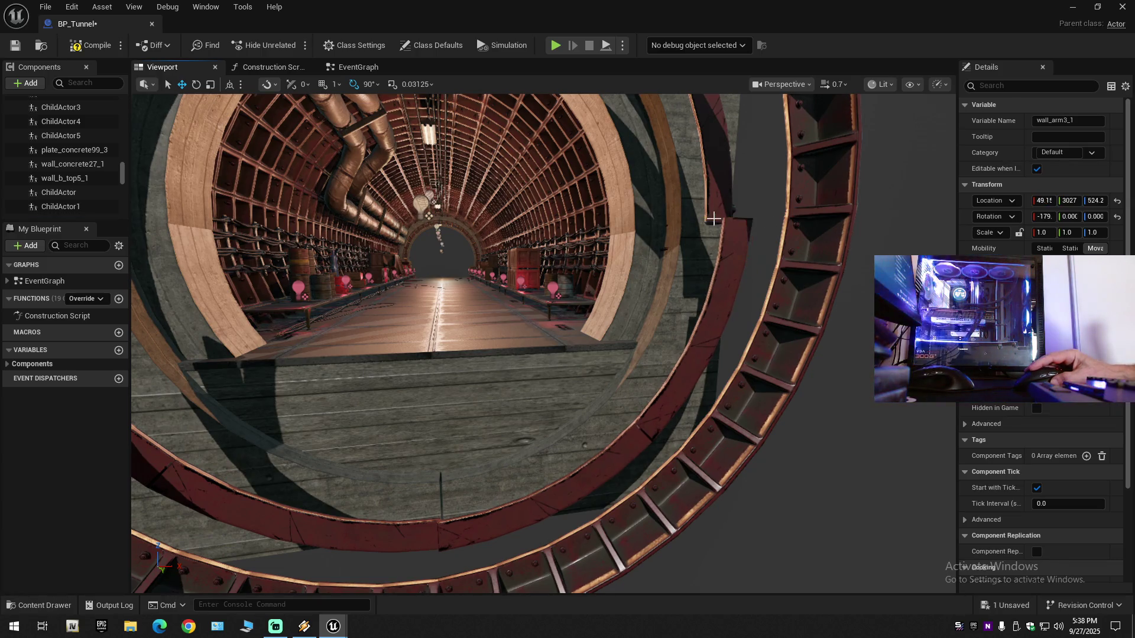
# Step: Nudge wall_arm5_1 slightly along Y, then undo that nudge
pyautogui.moveTo(657, 296)
pyautogui.mouseDown()
pyautogui.moveTo(710, 245)
pyautogui.moveTo(540, 374)
pyautogui.mouseUp()
pyautogui.click(547, 355)
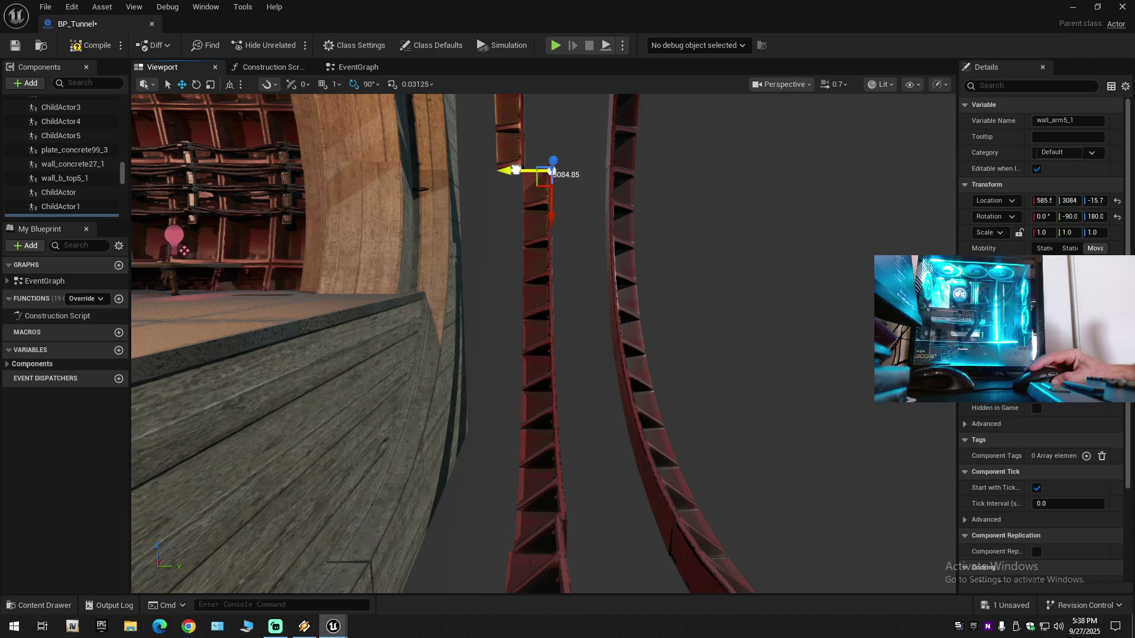
pyautogui.moveTo(515, 171)
pyautogui.mouseDown()
pyautogui.moveTo(375, 201)
pyautogui.moveTo(541, 228)
pyautogui.moveTo(574, 289)
pyautogui.moveTo(587, 286)
pyautogui.moveTo(577, 303)
pyautogui.mouseUp()
pyautogui.scroll(-1, 484, 175)
pyautogui.scroll(-1, 438, 183)
pyautogui.scroll(2, 393, 195)
pyautogui.hotkey('ctrl', 'z')
# Step: Slide wall_arm3_1 along Y to 3079, then select wall_arm2_1
pyautogui.click(587, 286)
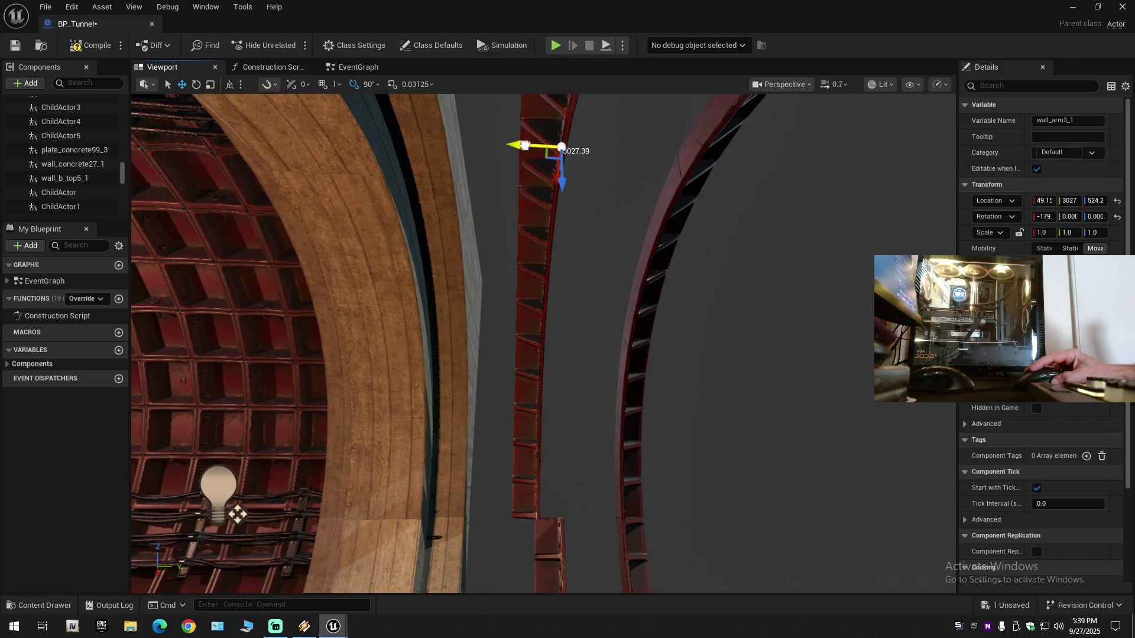
pyautogui.moveTo(526, 145); pyautogui.dragTo(560, 147)
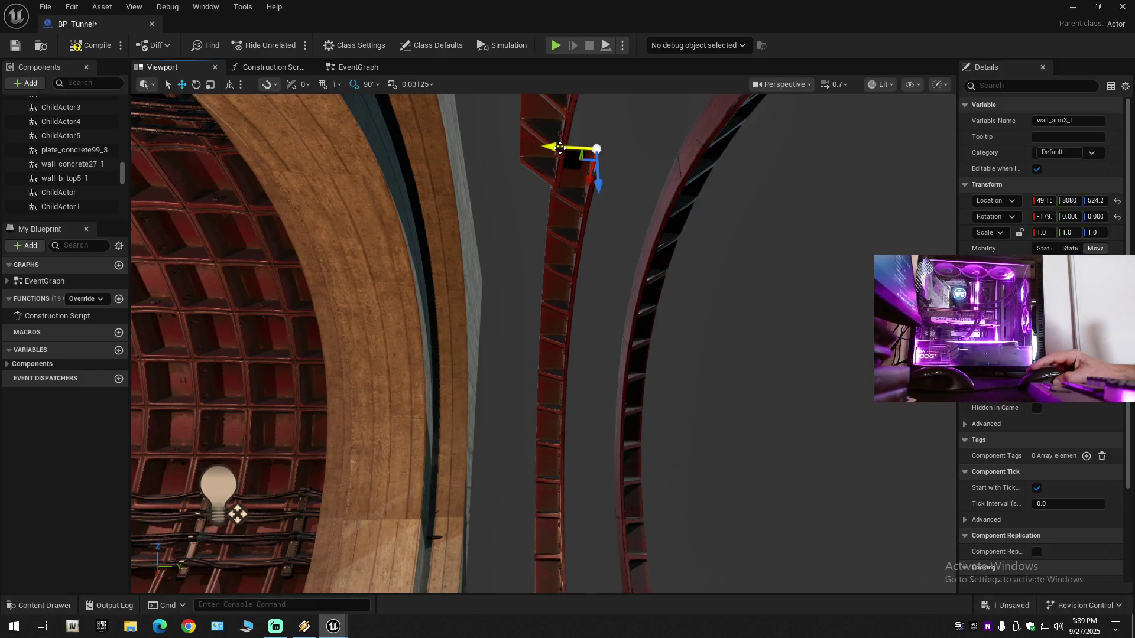
pyautogui.press('f')
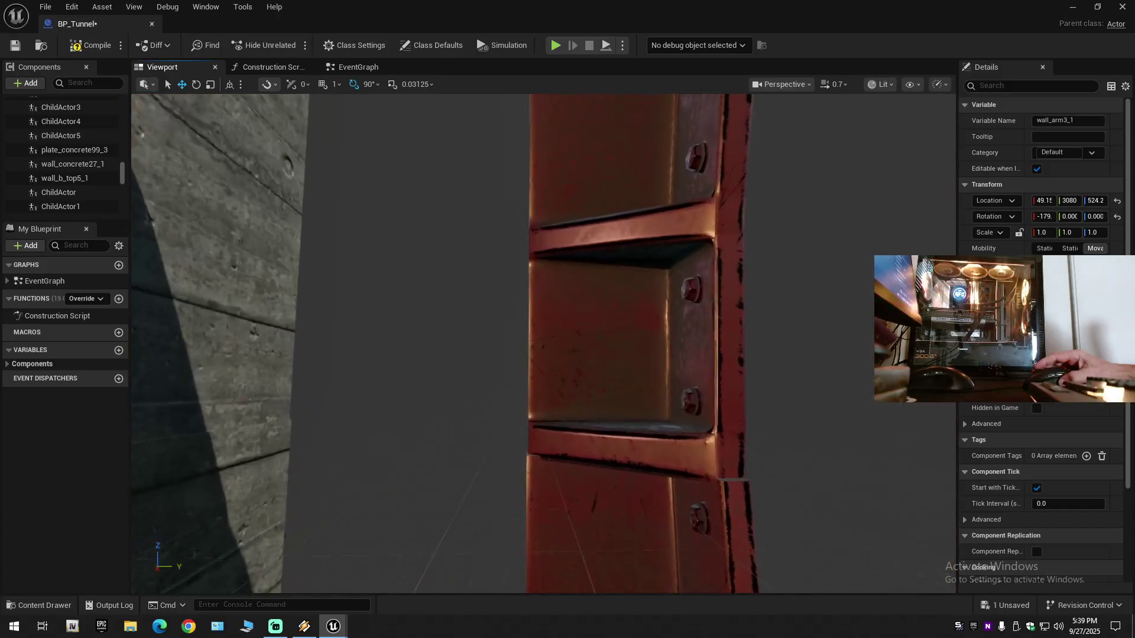
pyautogui.moveTo(592, 284)
pyautogui.mouseDown()
pyautogui.moveTo(593, 307)
pyautogui.moveTo(549, 319)
pyautogui.mouseUp()
pyautogui.moveTo(556, 177); pyautogui.dragTo(562, 169)
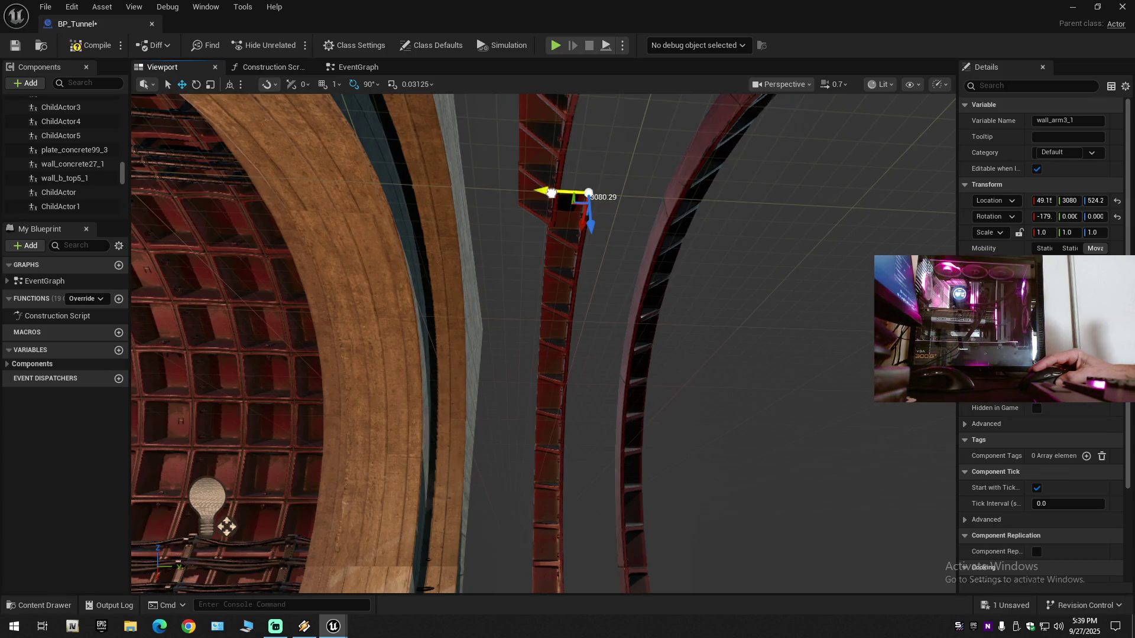
pyautogui.moveTo(551, 193); pyautogui.dragTo(547, 284)
pyautogui.scroll(10, 554, 327)
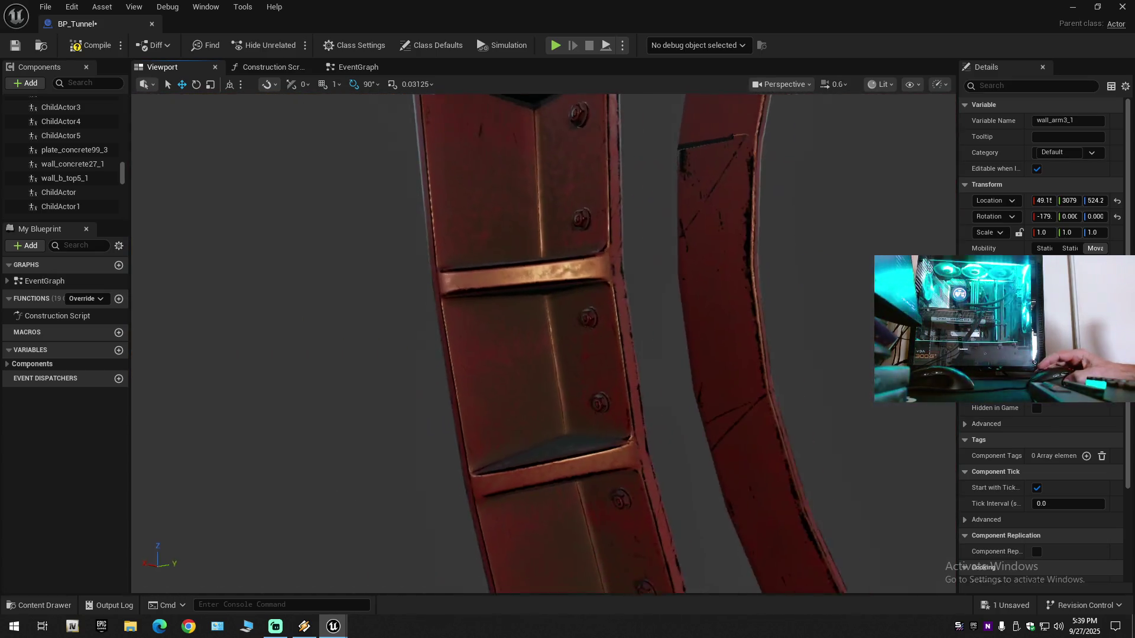
pyautogui.moveTo(554, 327)
pyautogui.mouseDown()
pyautogui.moveTo(554, 390)
pyautogui.moveTo(615, 408)
pyautogui.moveTo(621, 422)
pyautogui.mouseUp()
pyautogui.click(557, 311)
pyautogui.moveTo(573, 383)
pyautogui.mouseDown()
pyautogui.moveTo(573, 366)
pyautogui.moveTo(573, 383)
pyautogui.moveTo(552, 383)
pyautogui.mouseUp()
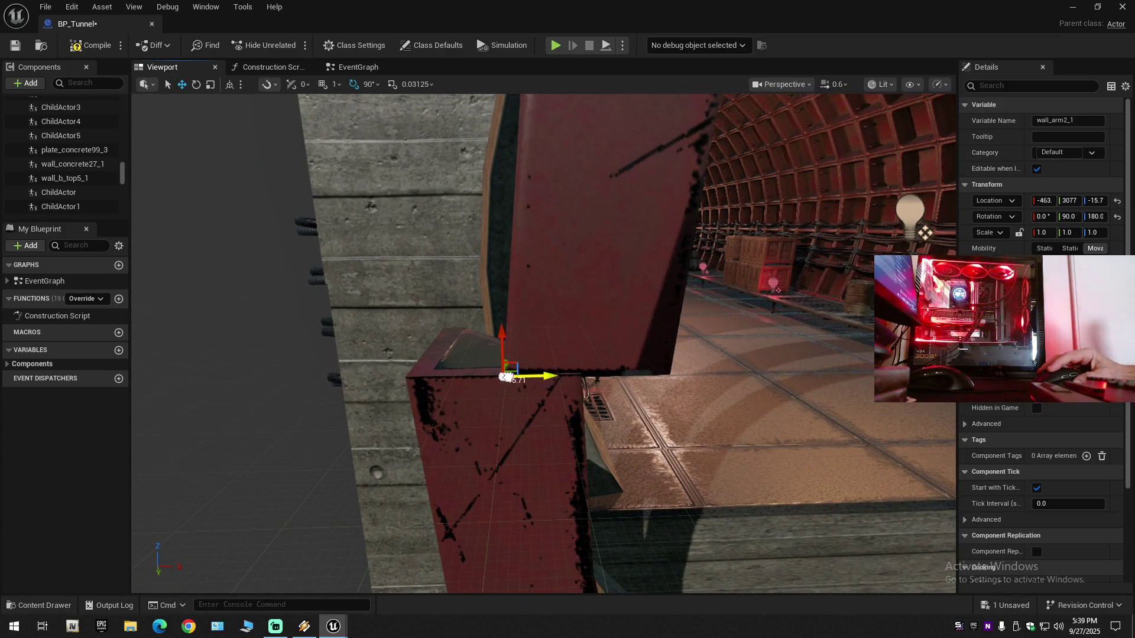
# Step: Shift wall_arm2_1 along X in small steps to -491
pyautogui.moveTo(507, 377); pyautogui.dragTo(508, 377)
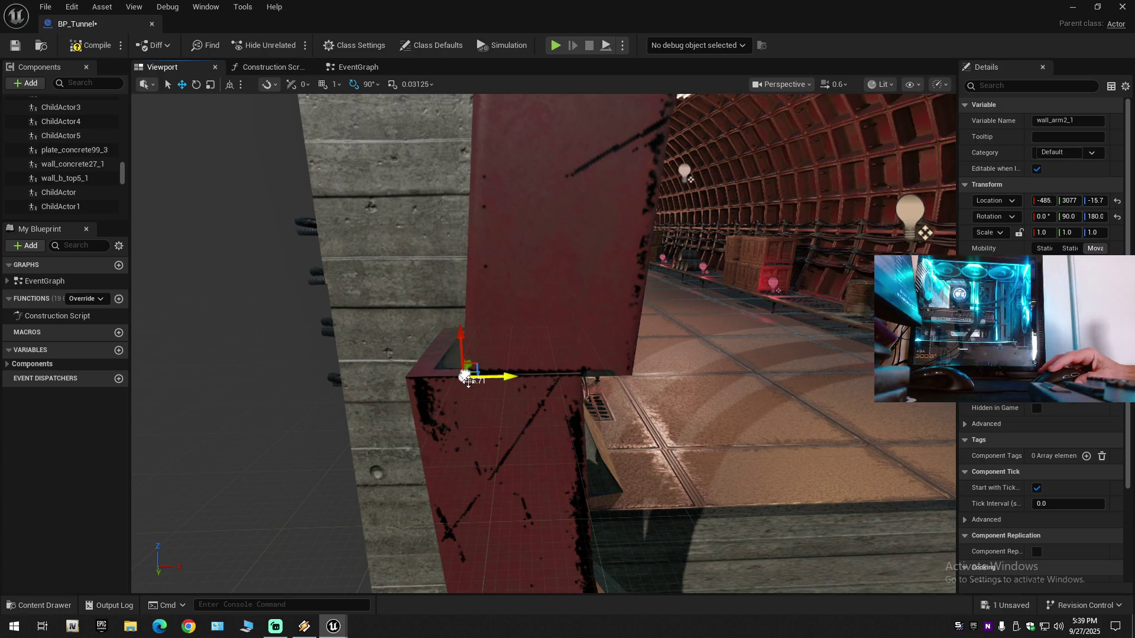
pyautogui.moveTo(464, 375); pyautogui.dragTo(482, 393)
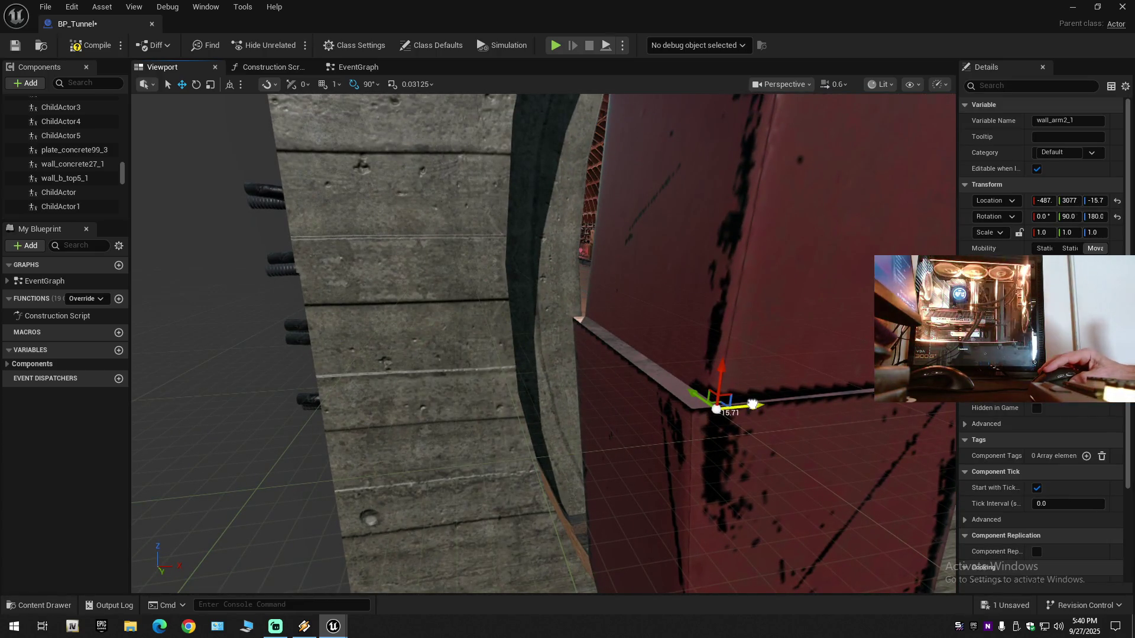
pyautogui.moveTo(752, 405); pyautogui.dragTo(752, 400)
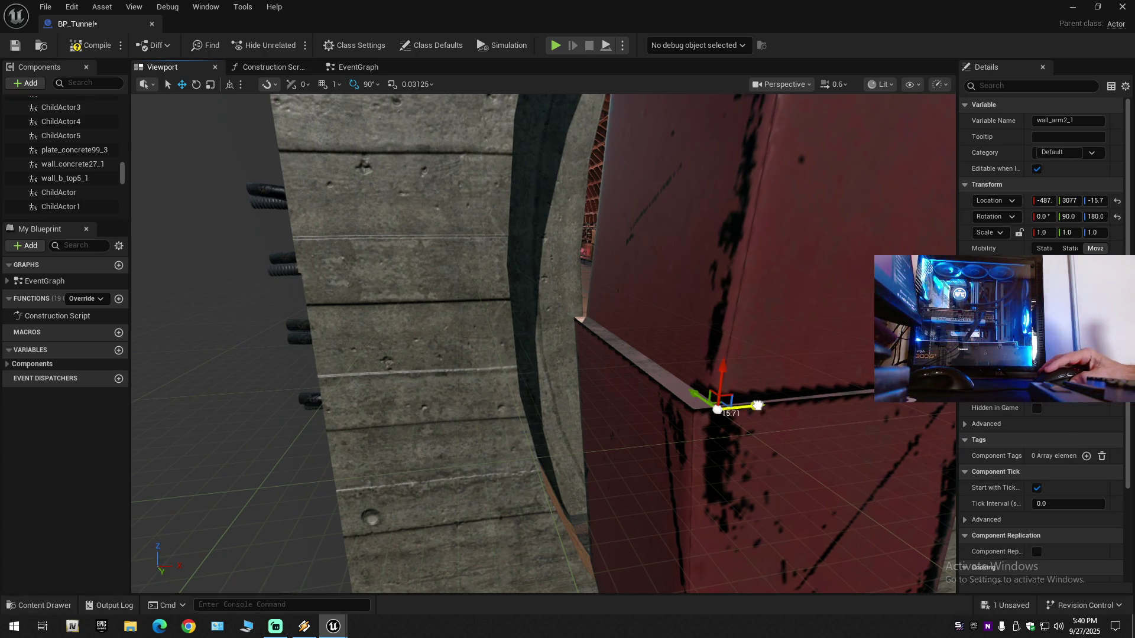
pyautogui.moveTo(744, 407); pyautogui.dragTo(739, 409)
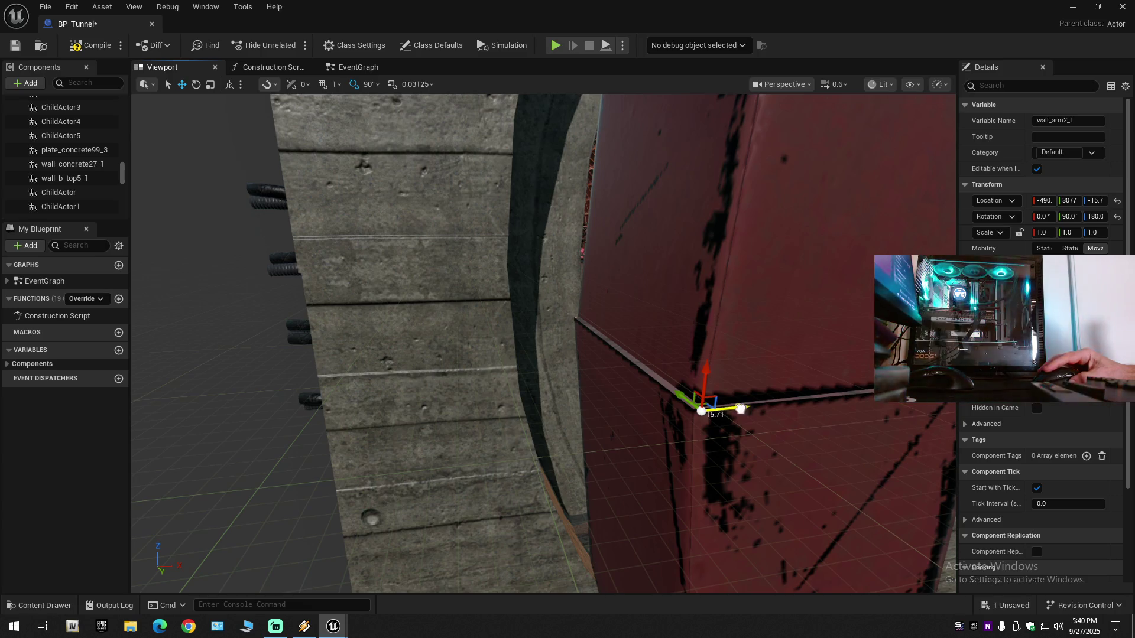
pyautogui.moveTo(740, 408); pyautogui.dragTo(732, 411)
pyautogui.scroll(1, 726, 355)
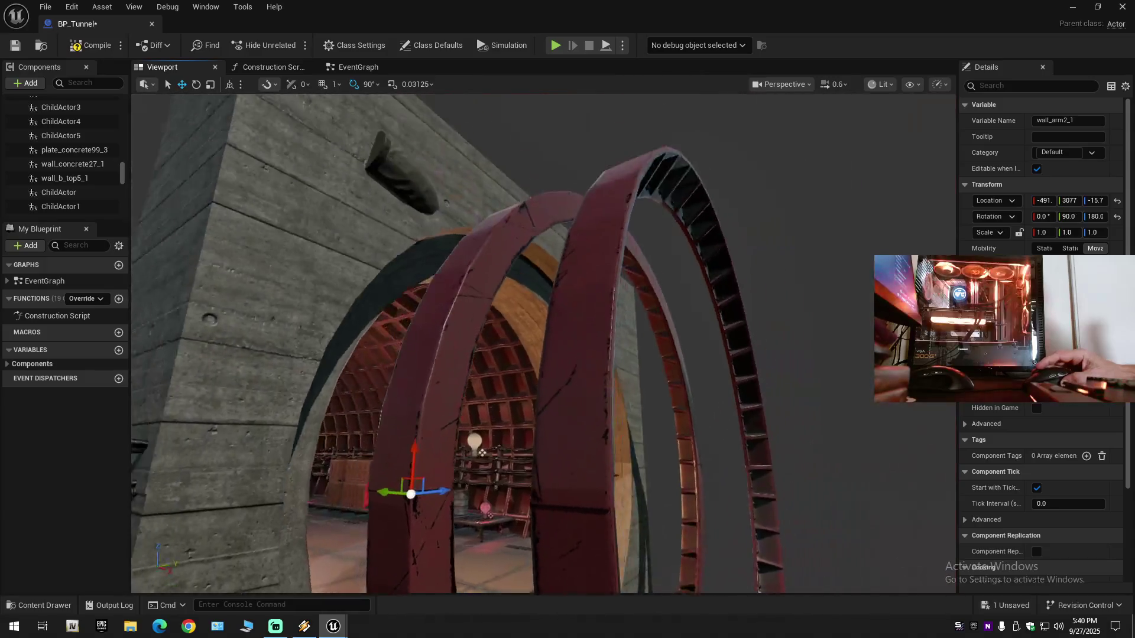
pyautogui.scroll(-2, 543, 344)
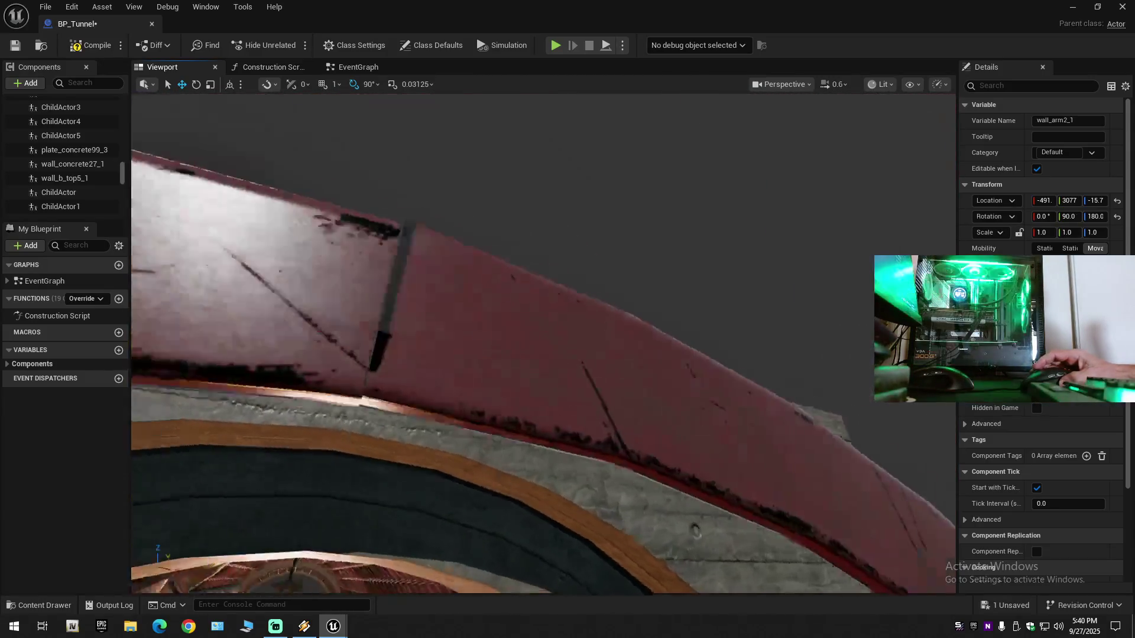
pyautogui.moveTo(544, 344); pyautogui.dragTo(613, 260)
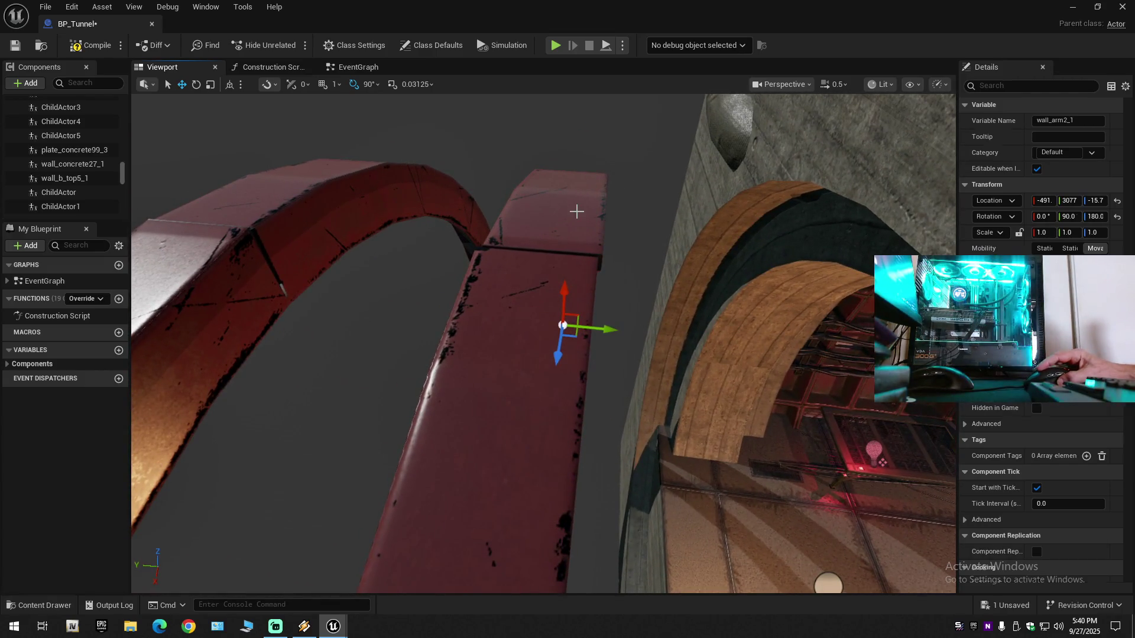
# Step: Rotate wall_arm2_1 so its Z rotation reads 180.1, then compile with F7
pyautogui.press('e')
pyautogui.moveTo(612, 355); pyautogui.dragTo(610, 355)
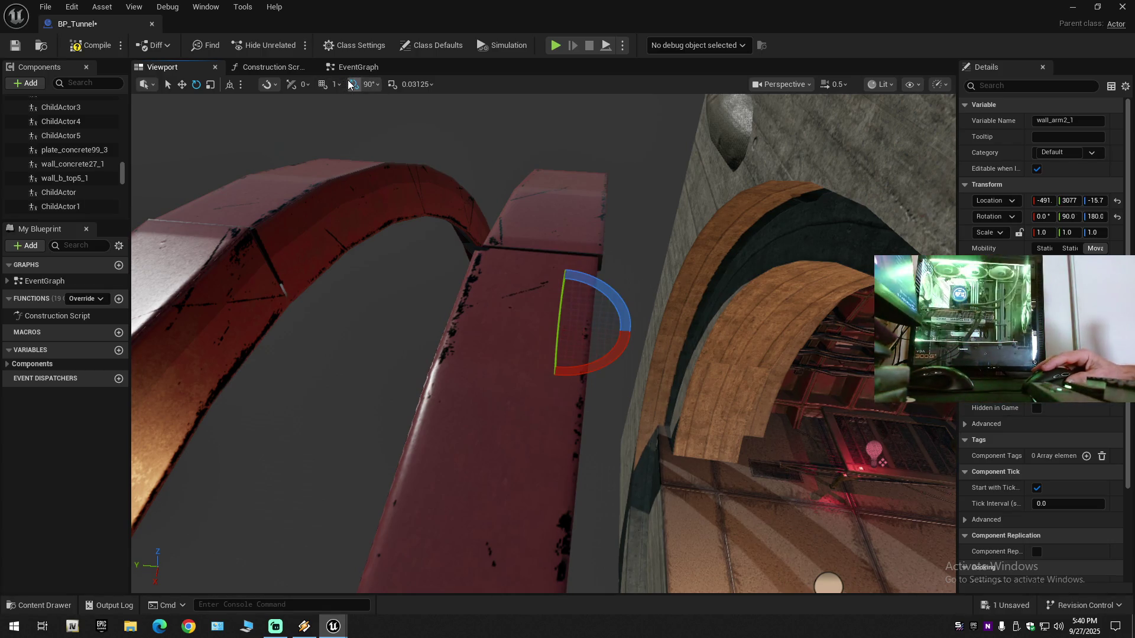
pyautogui.moveTo(619, 352); pyautogui.dragTo(616, 351)
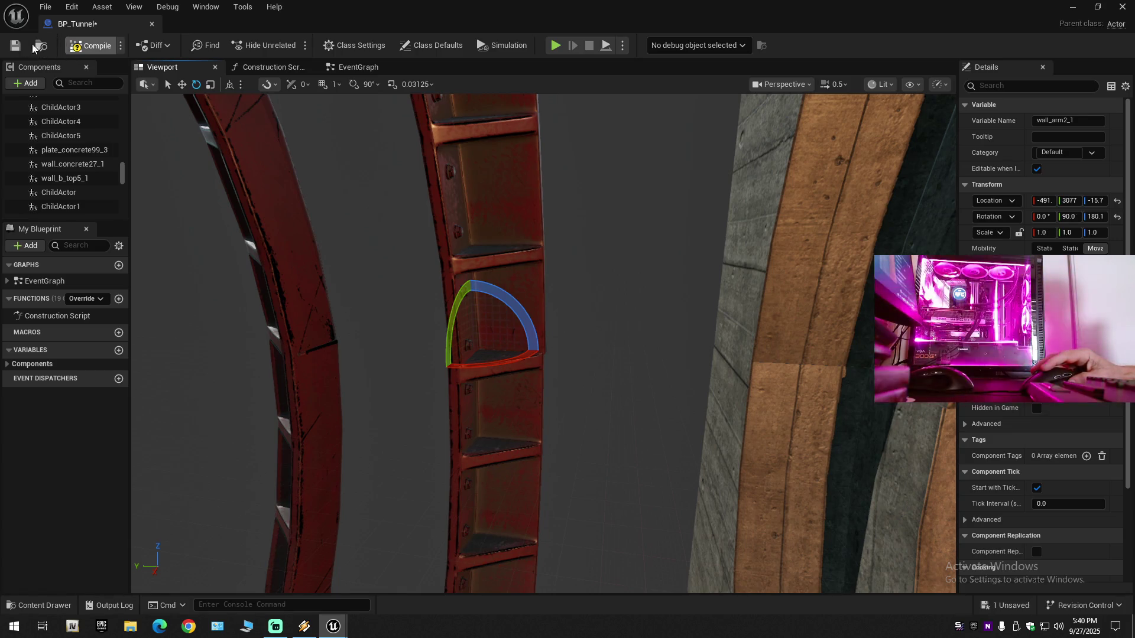
pyautogui.press('F7')
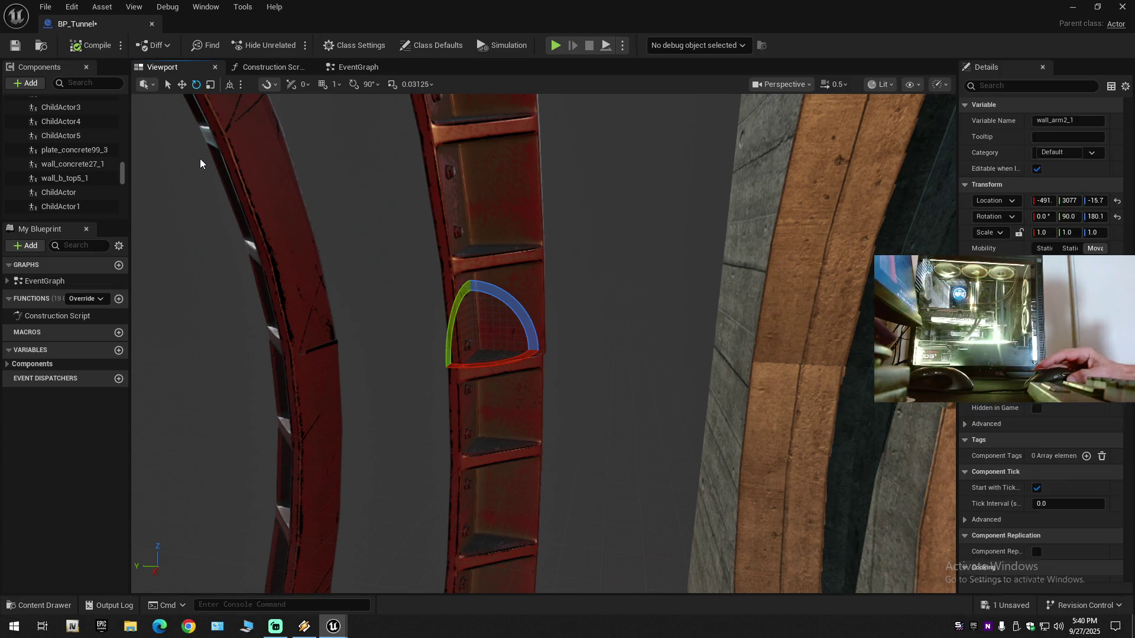
# Step: Save the BP_Tunnel asset with Ctrl+S and the File menu
pyautogui.hotkey('ctrl', 's')
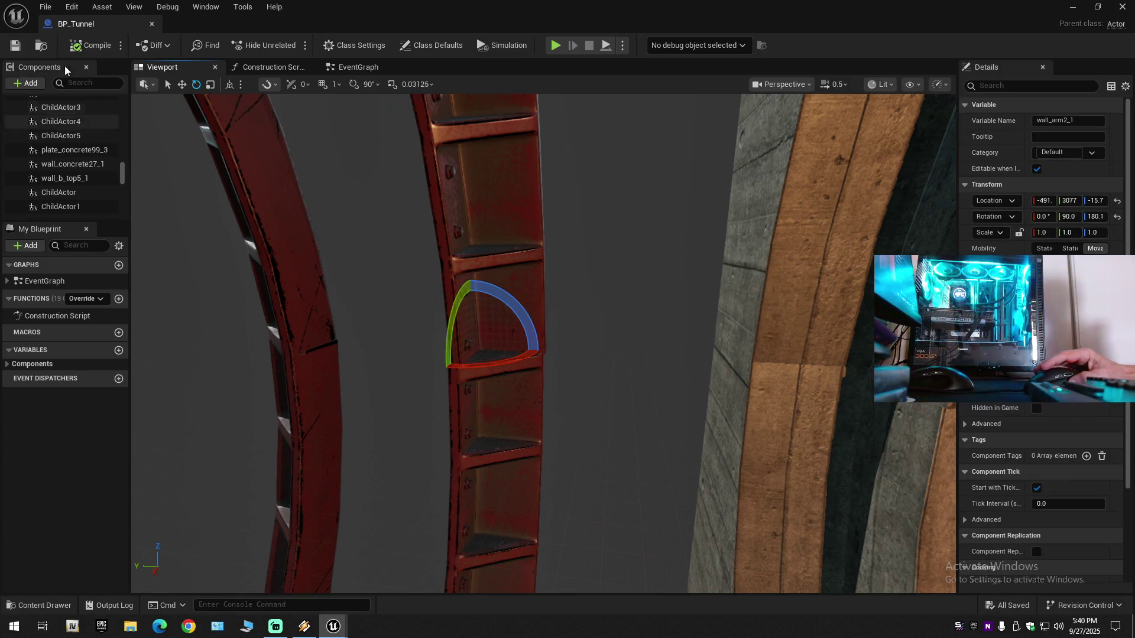
pyautogui.click(46, 6)
pyautogui.click(97, 91)
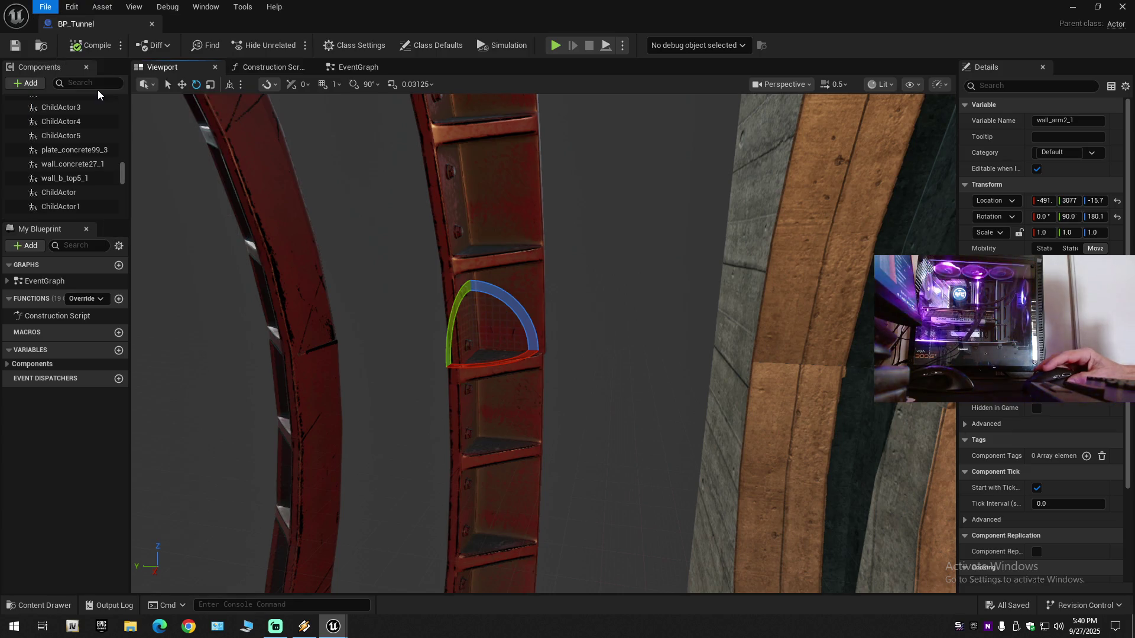
pyautogui.click(45, 6)
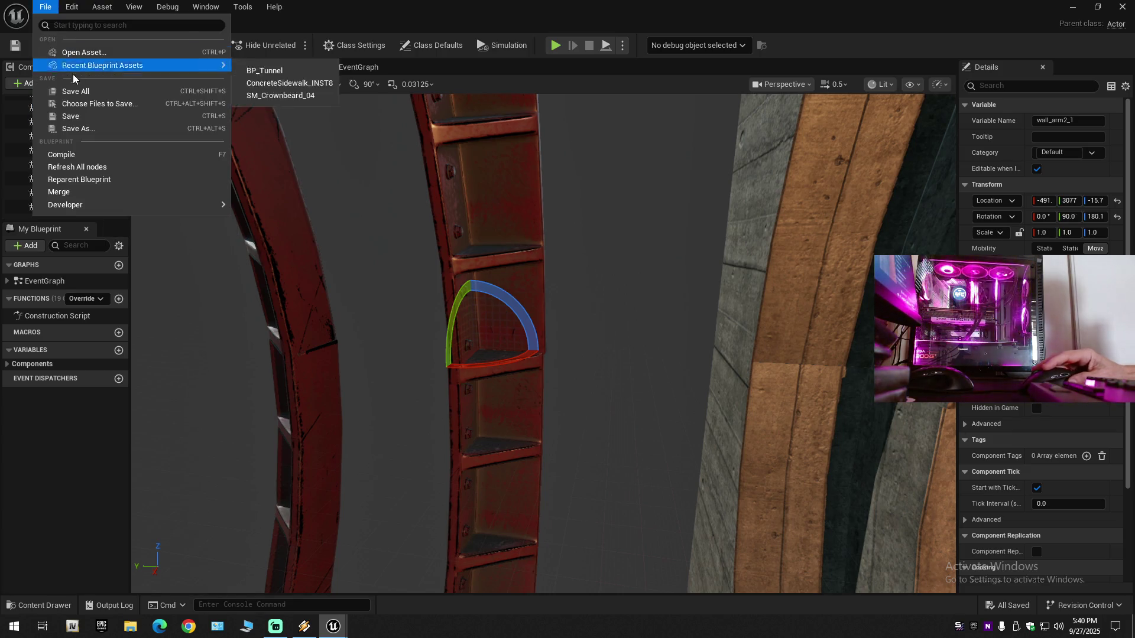
pyautogui.click(79, 117)
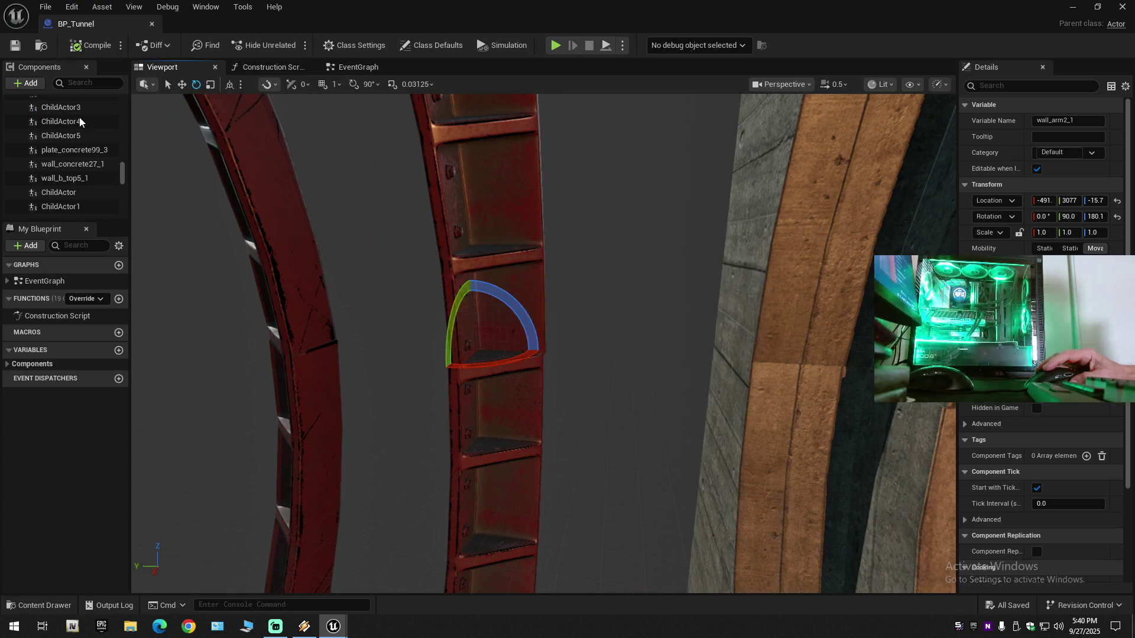
# Step: Select several red ring child actors, frame them, and switch to the move tool
pyautogui.moveTo(374, 277); pyautogui.dragTo(373, 276)
pyautogui.moveTo(228, 204); pyautogui.dragTo(228, 205)
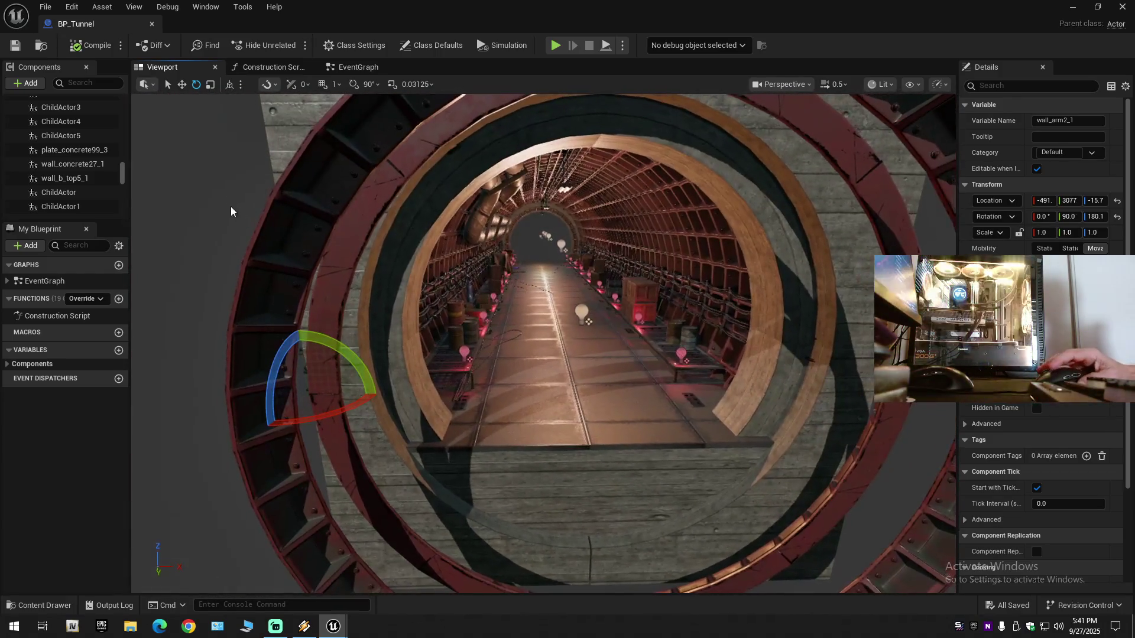
pyautogui.moveTo(494, 199); pyautogui.dragTo(493, 200)
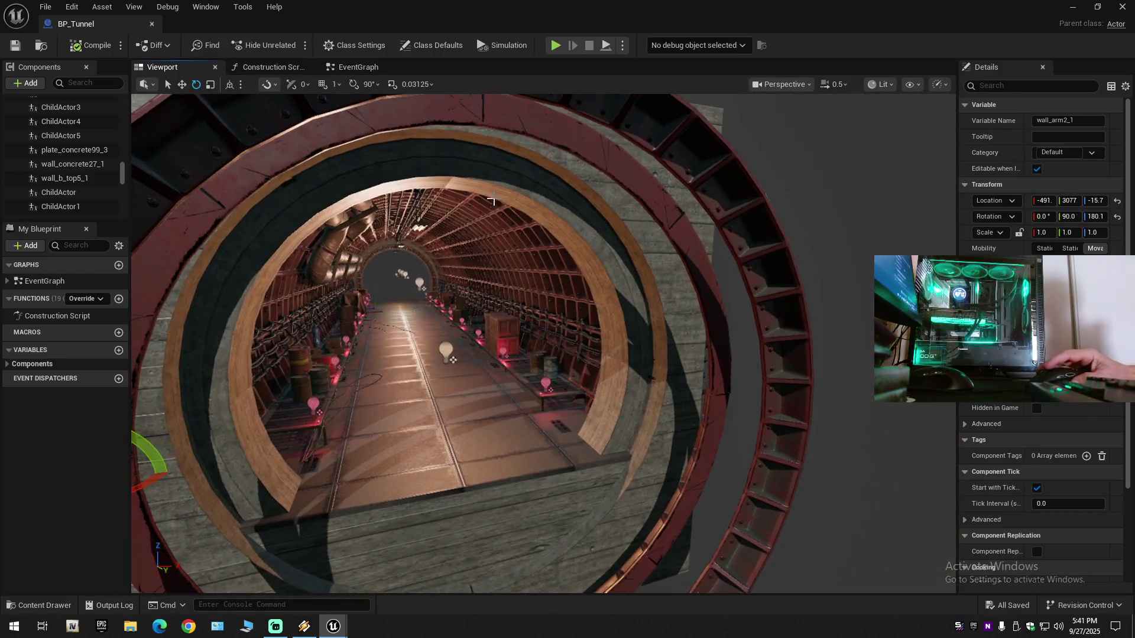
pyautogui.keyDown('ctrl'); pyautogui.click(620, 161); pyautogui.keyUp('ctrl')
pyautogui.moveTo(567, 365); pyautogui.dragTo(566, 366)
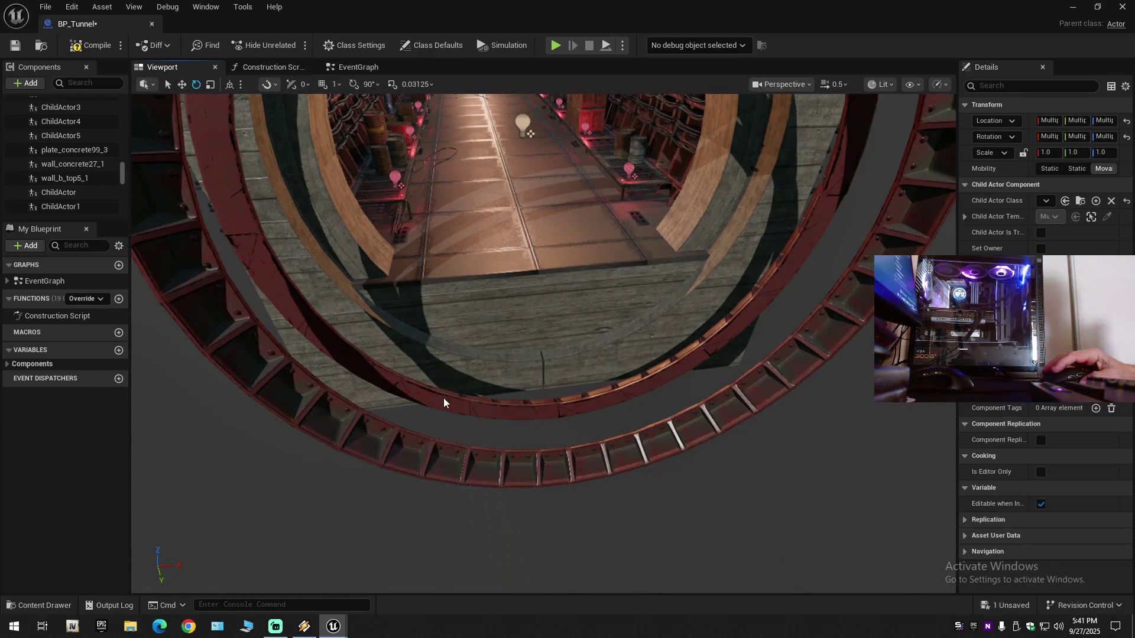
pyautogui.press('f')
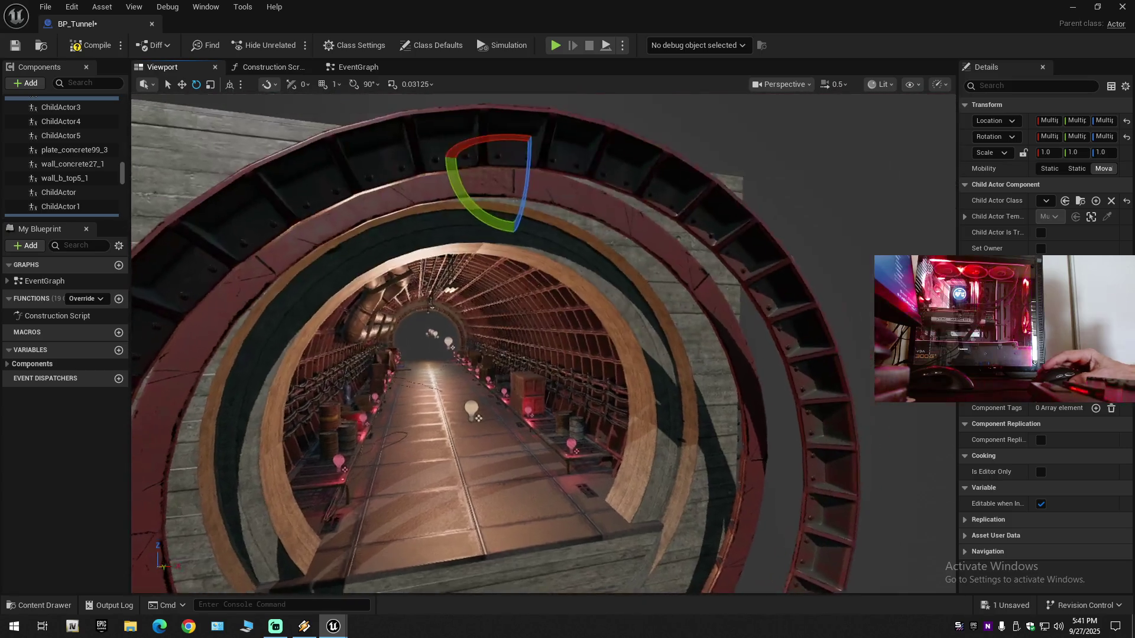
pyautogui.press('w')
pyautogui.moveTo(465, 438)
pyautogui.mouseDown()
pyautogui.moveTo(745, 511)
pyautogui.moveTo(647, 262)
pyautogui.mouseUp()
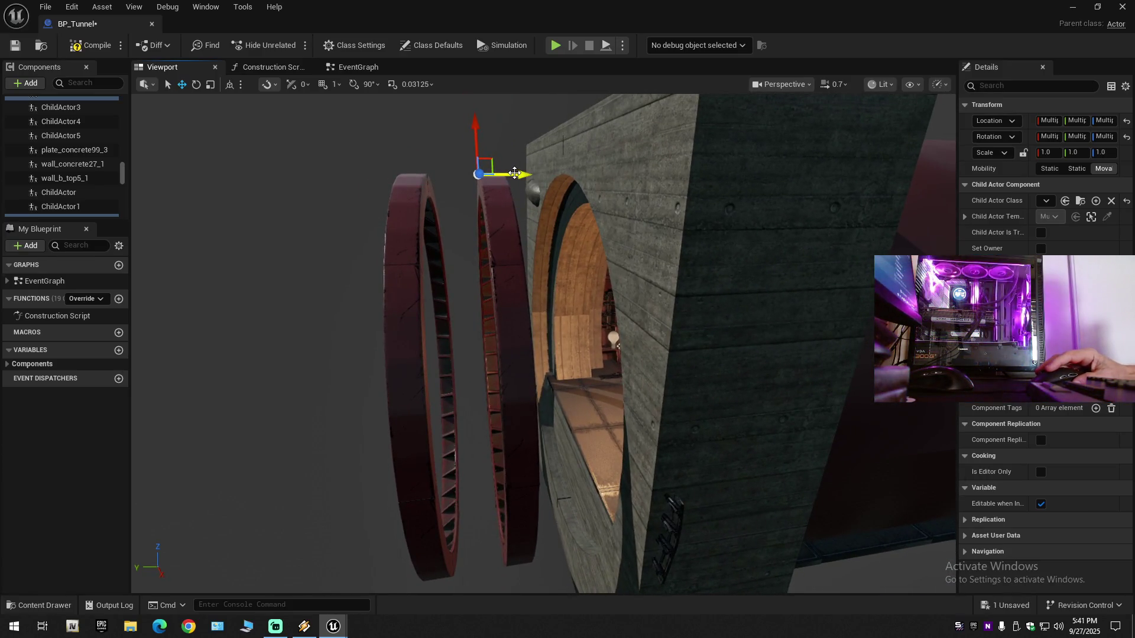